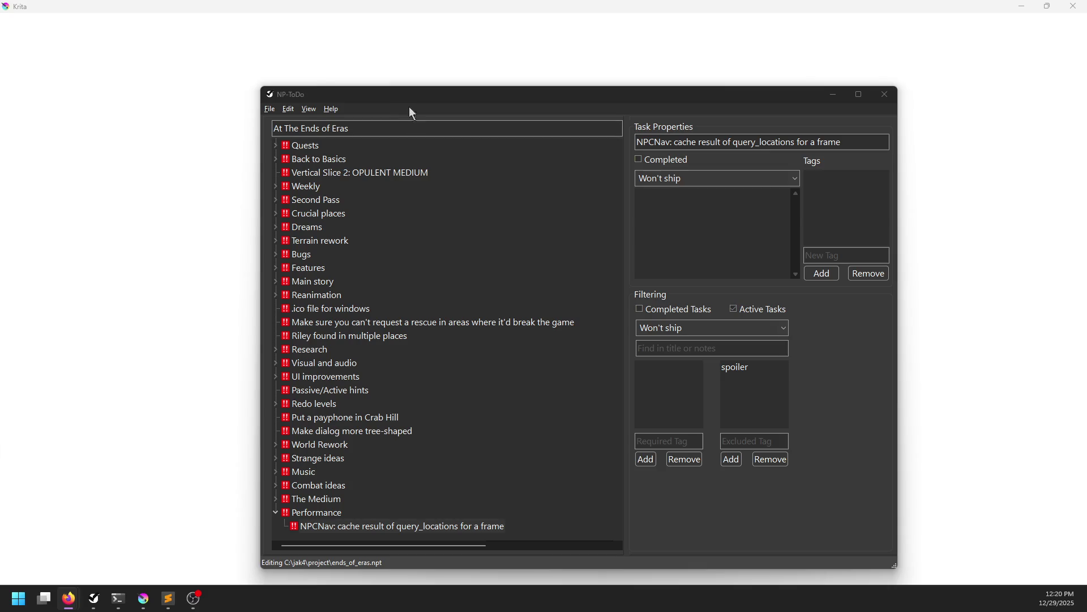
# Move the NP-ToDo task list window aside
pyautogui.moveTo(400, 101)
pyautogui.mouseDown()
pyautogui.moveTo(451, 93)
pyautogui.moveTo(405, 83)
pyautogui.mouseUp()
# Restore the Krita basic_concept.kra window to a smaller size, then close it
pyautogui.click(75, 11)
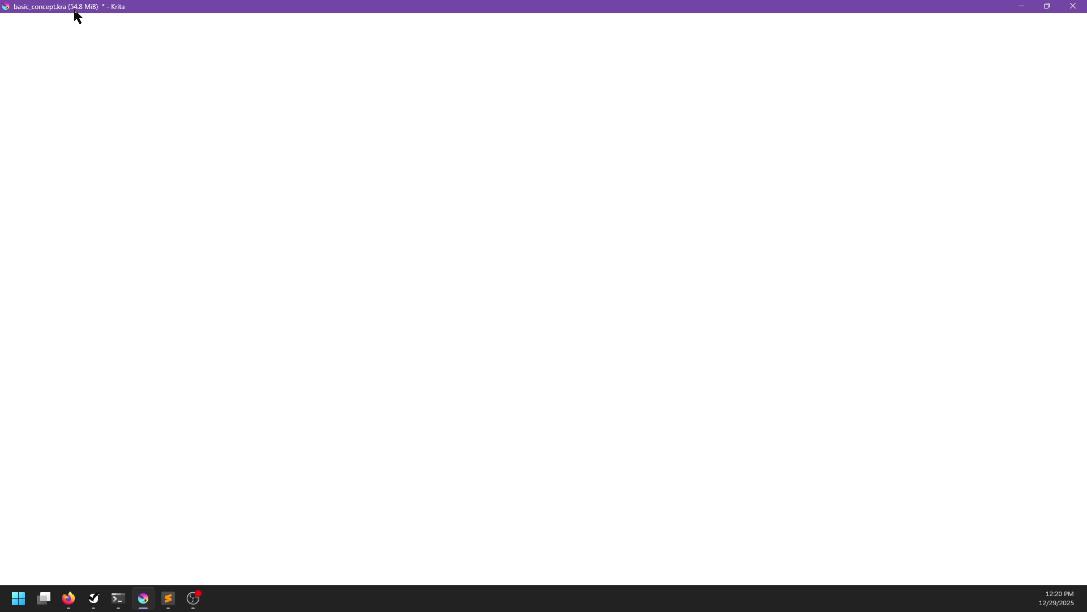
pyautogui.moveTo(303, 8)
pyautogui.mouseDown()
pyautogui.moveTo(289, 107)
pyautogui.moveTo(472, 86)
pyautogui.moveTo(369, 42)
pyautogui.mouseUp()
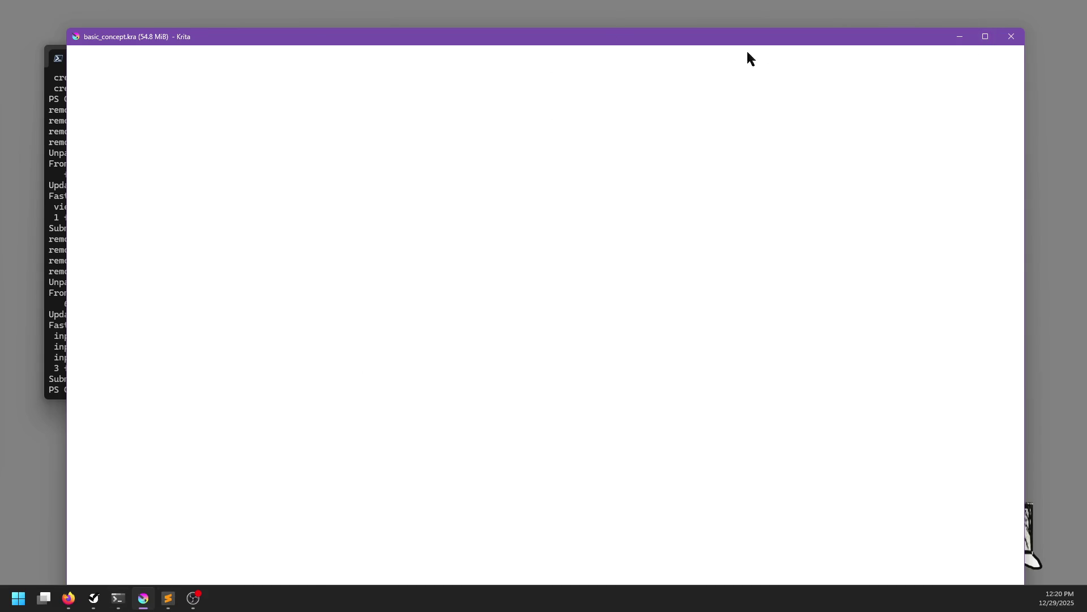
pyautogui.click(1011, 37)
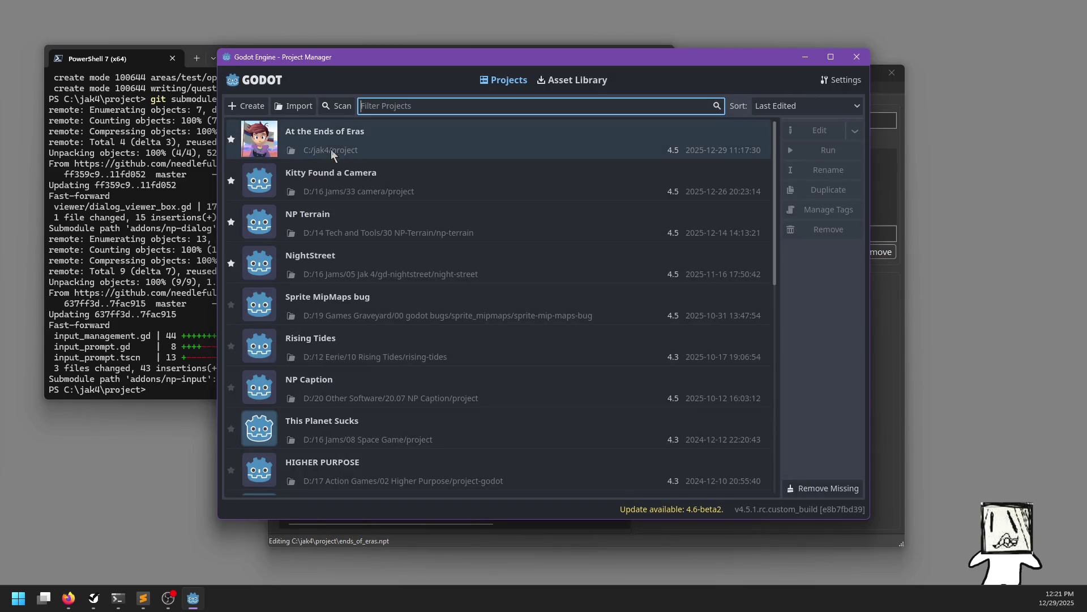
# Open the At the Ends of Eras project from the Godot Project Manager
pyautogui.doubleClick(351, 148)
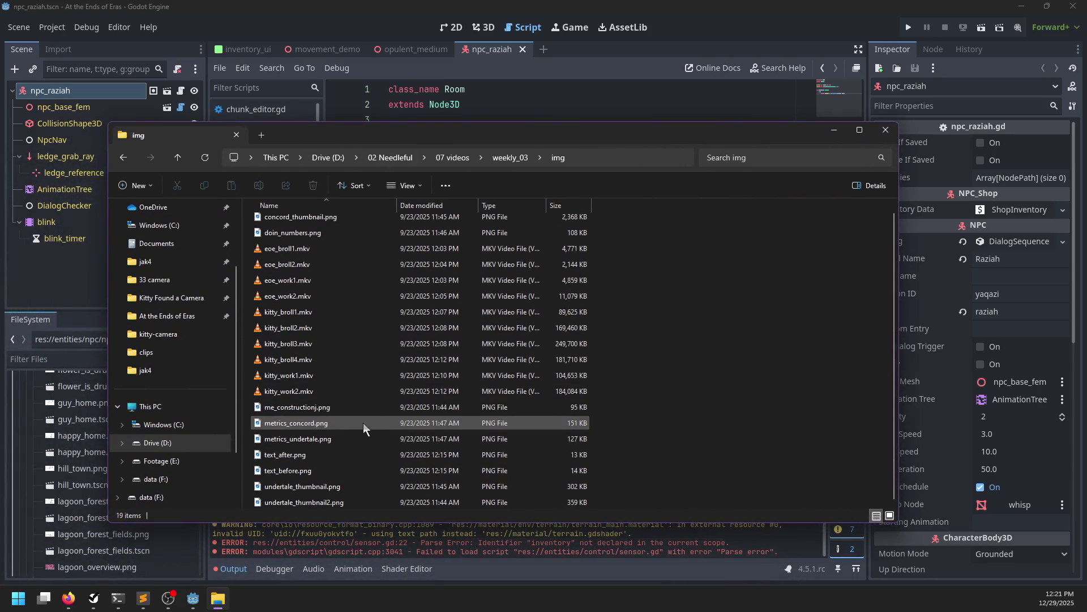
# View w03_thumbnail.png and thumb04.png full size from the weekly_03 and weekly_04 folders
pyautogui.scroll(1, 364, 422)
pyautogui.click(496, 160)
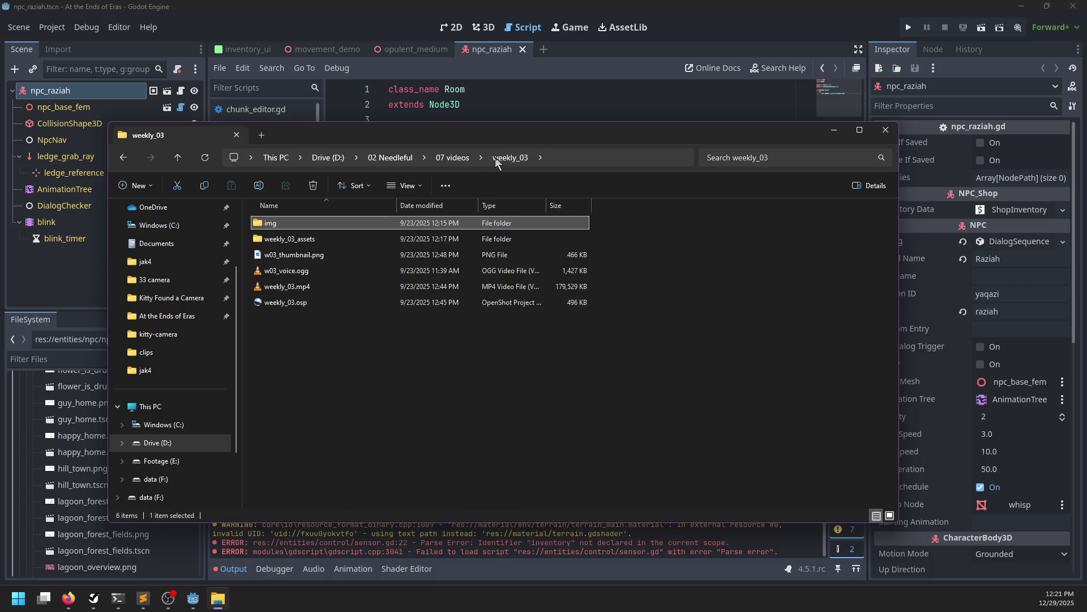
pyautogui.doubleClick(313, 259)
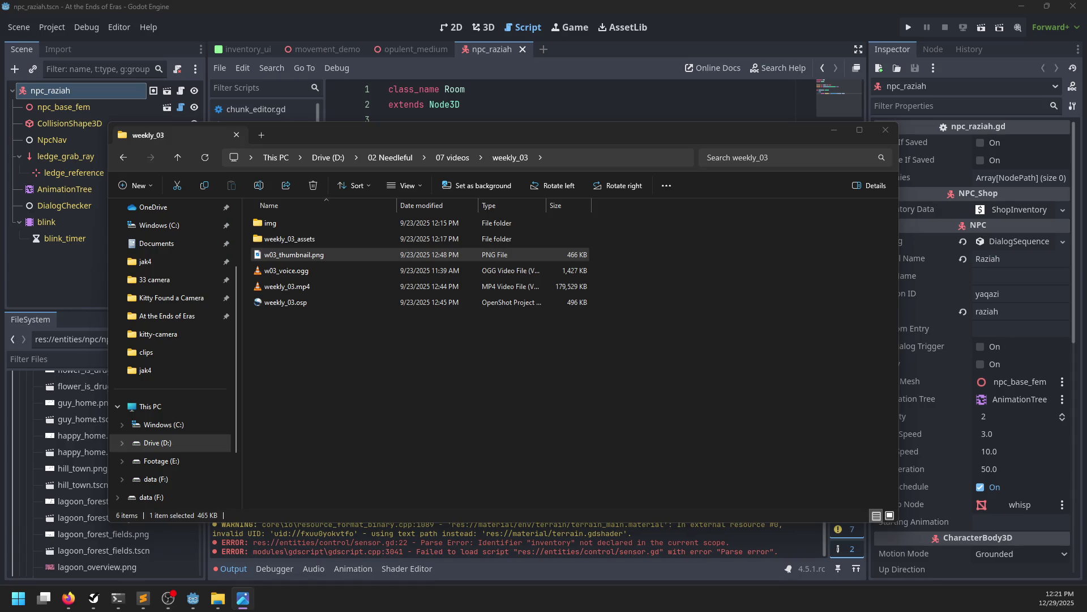
pyautogui.click(453, 158)
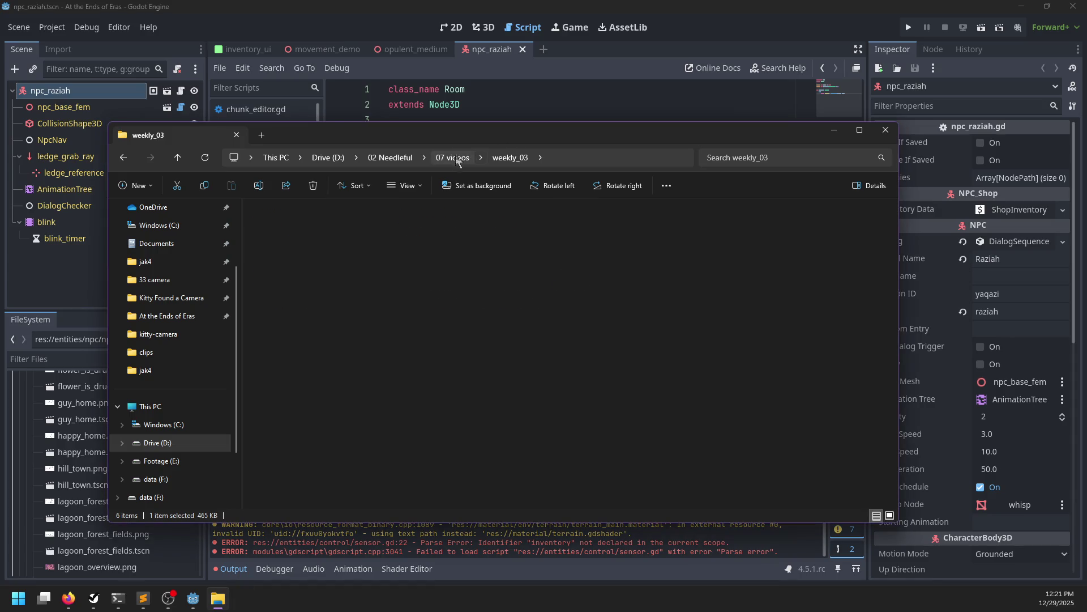
pyautogui.doubleClick(280, 446)
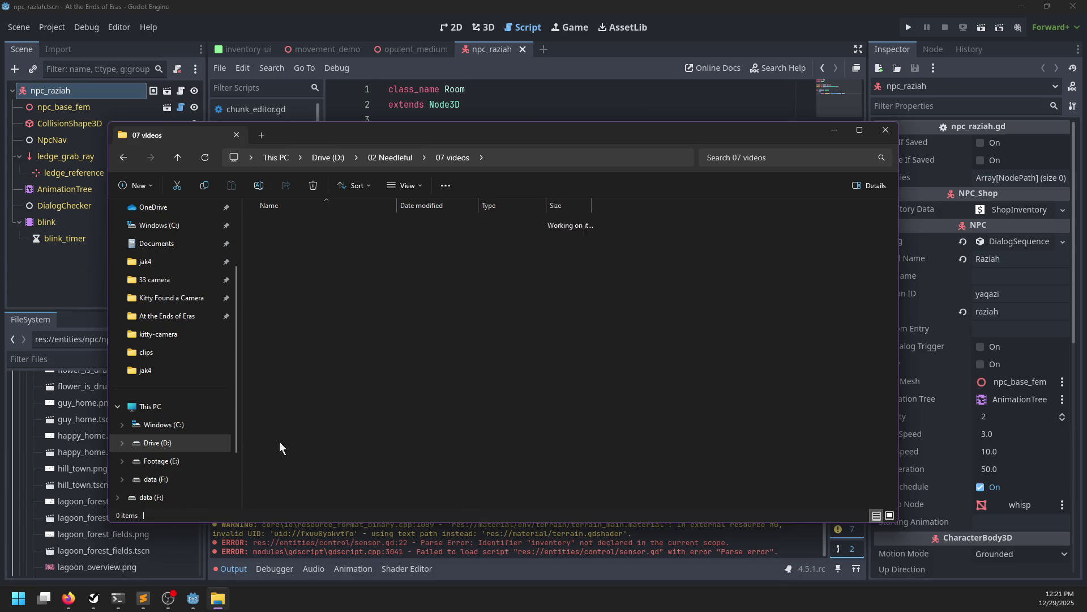
pyautogui.doubleClick(302, 260)
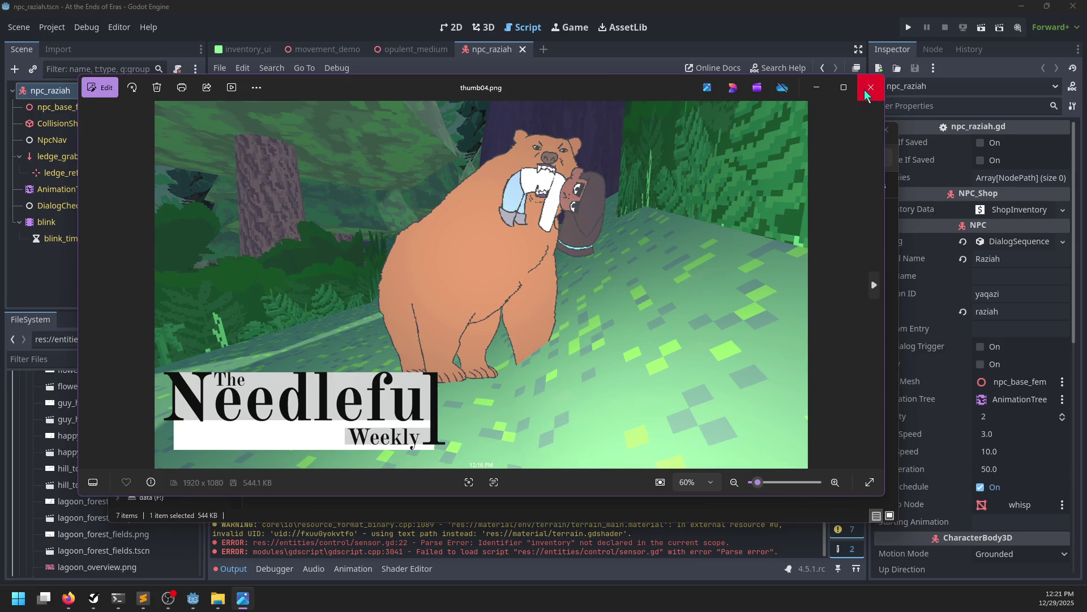
pyautogui.click(870, 87)
# View thumbnail_w05.png in weekly_05, browse weekly_06's img folder, then return to 07 videos
pyautogui.click(456, 159)
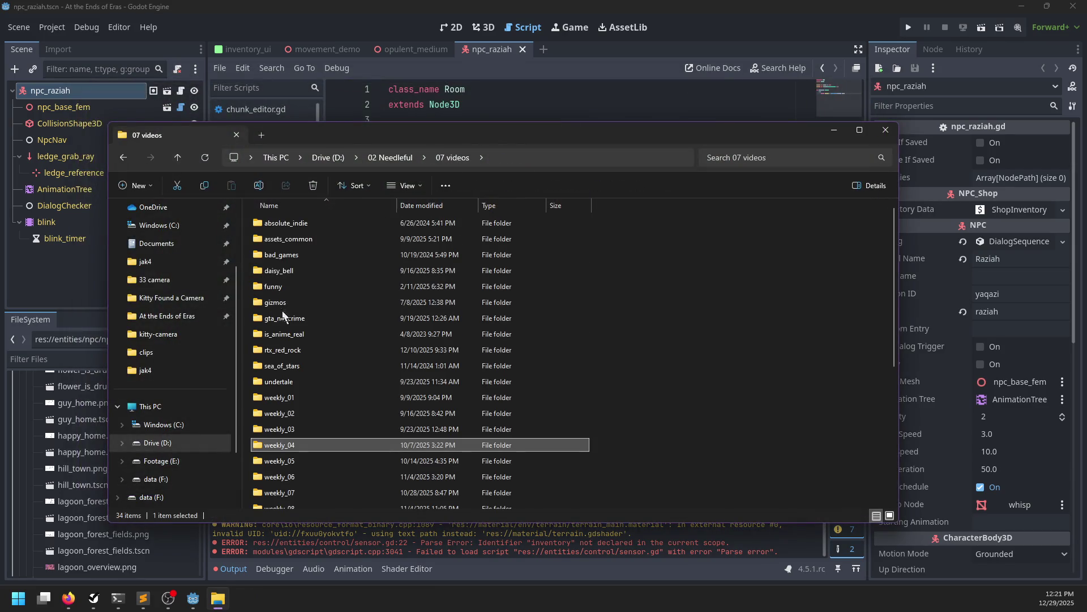
pyautogui.doubleClick(286, 461)
pyautogui.doubleClick(302, 288)
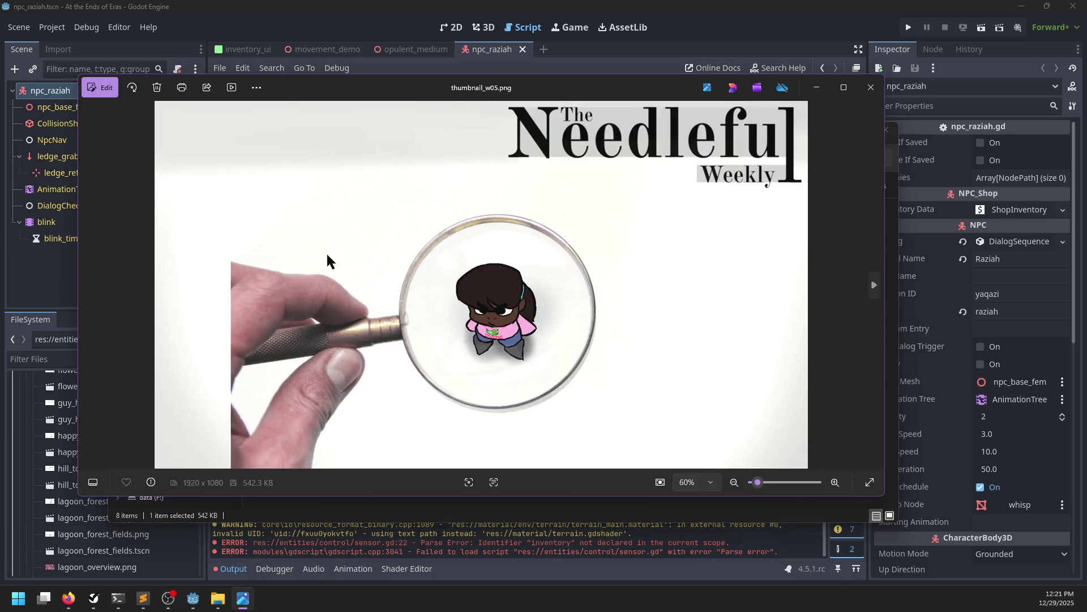
pyautogui.click(870, 87)
pyautogui.click(452, 157)
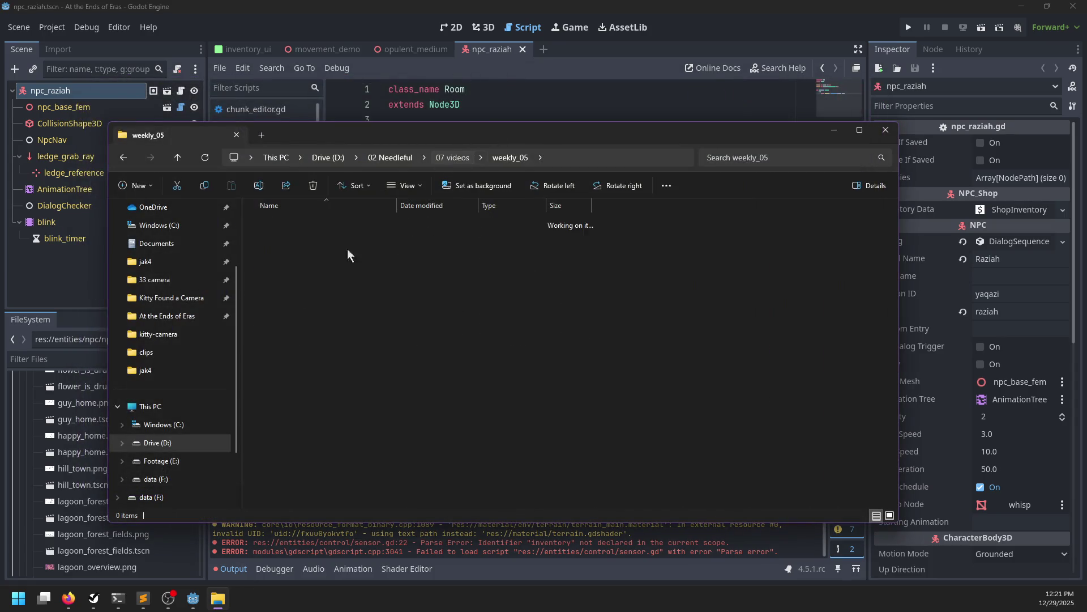
pyautogui.doubleClick(289, 477)
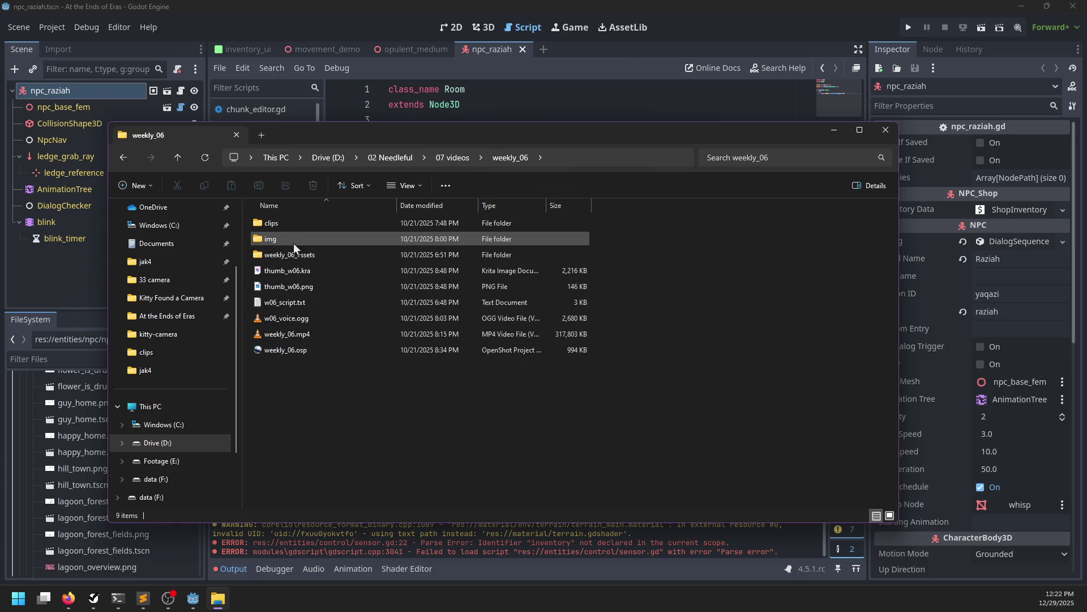
pyautogui.doubleClick(280, 245)
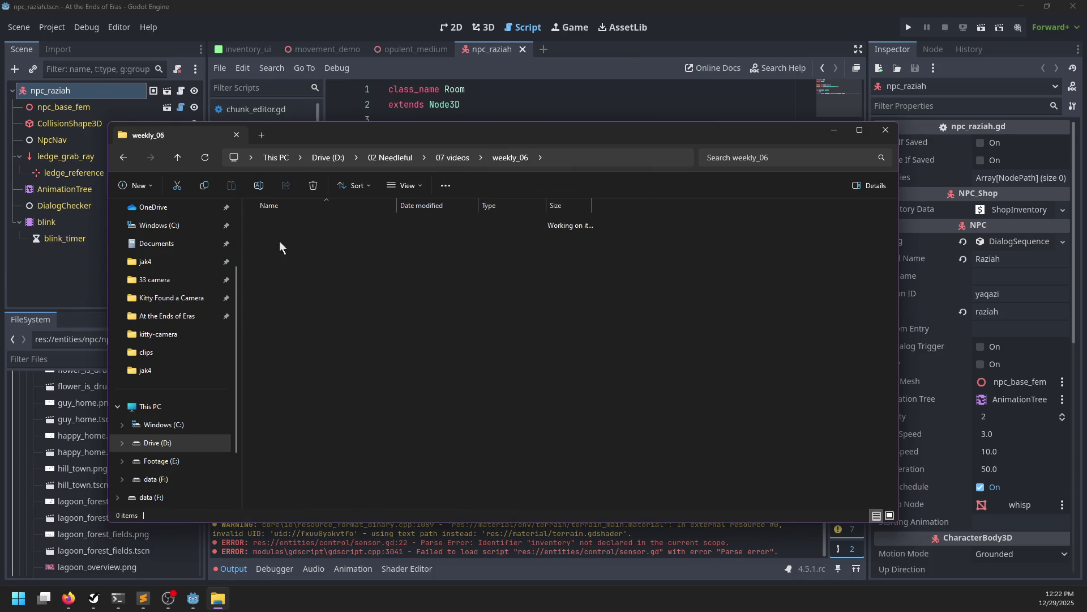
pyautogui.click(511, 157)
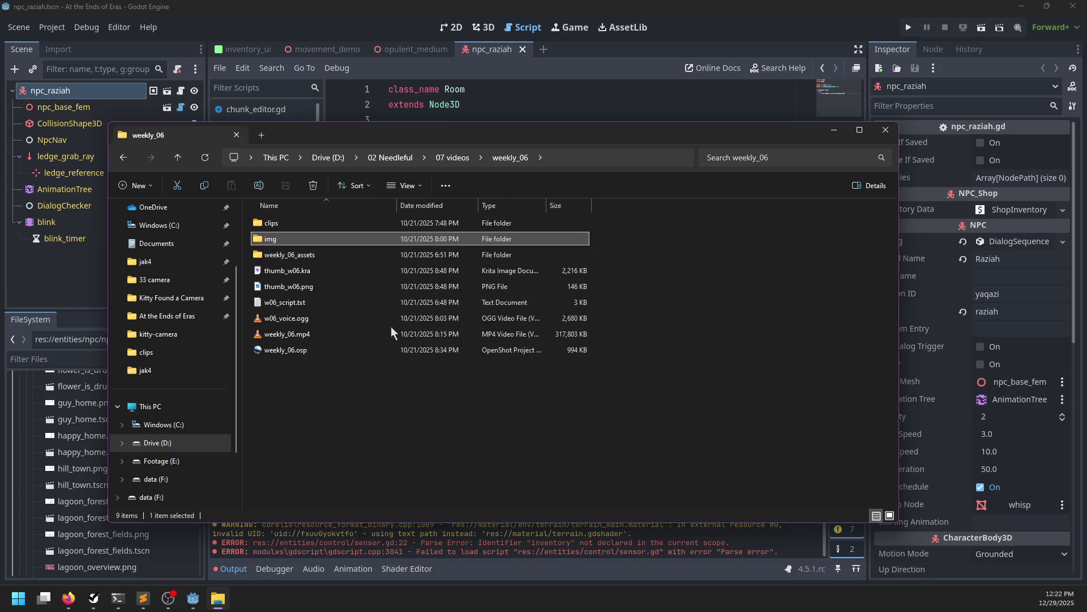
pyautogui.click(451, 159)
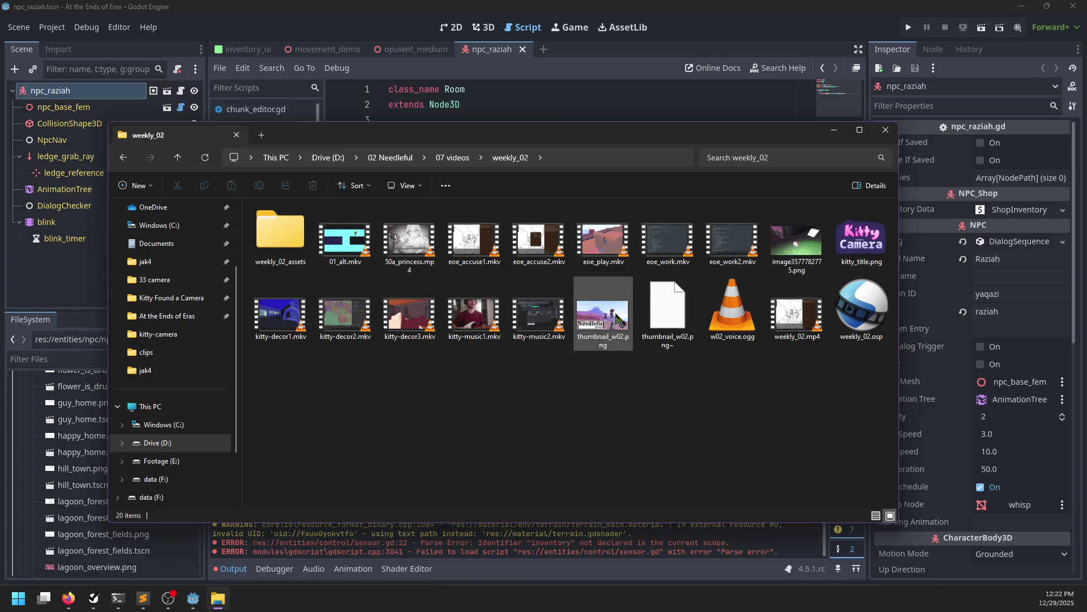
# Open thumb_w06.png from the weekly_06 folder full size
pyautogui.click(453, 161)
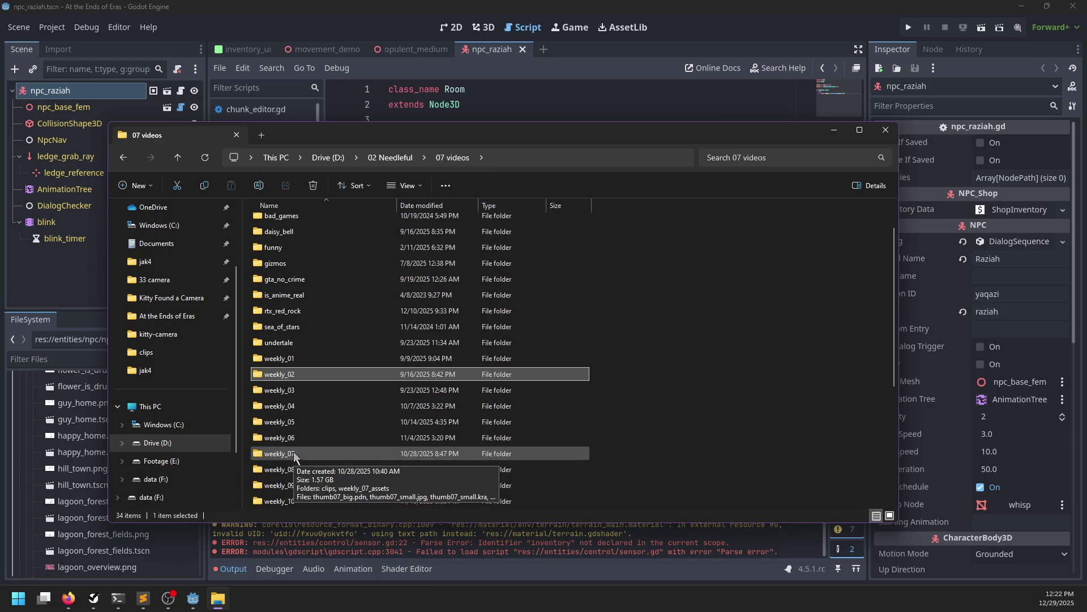
pyautogui.doubleClick(277, 476)
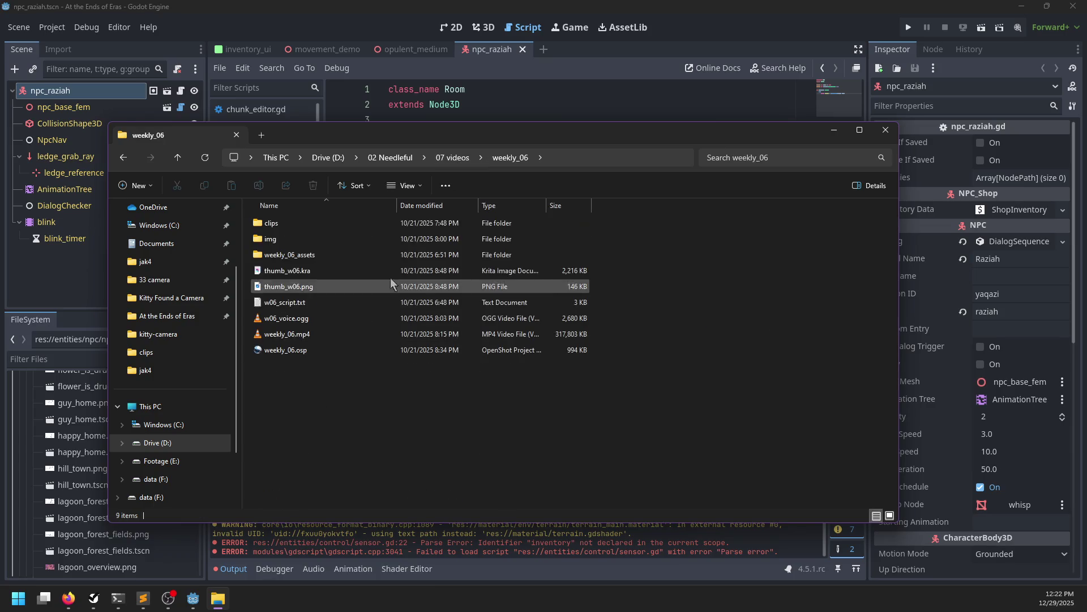
pyautogui.doubleClick(309, 286)
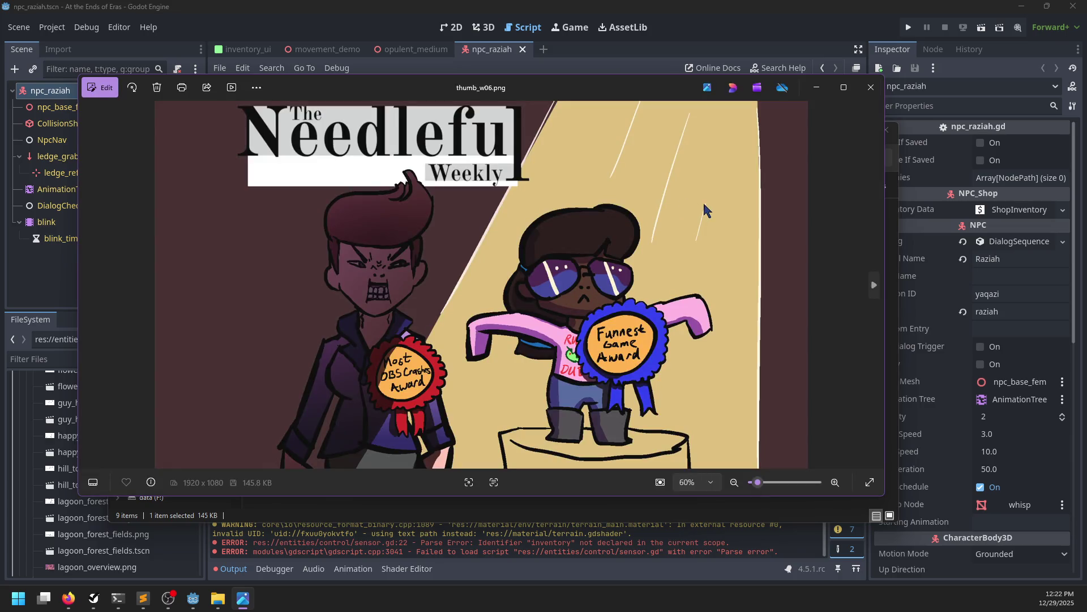
pyautogui.scroll(1, 490, 350)
pyautogui.scroll(-1, 489, 350)
# Move the image viewer aside, close File Explorer, and return to the Godot editor
pyautogui.moveTo(574, 89)
pyautogui.mouseDown()
pyautogui.moveTo(661, 134)
pyautogui.moveTo(664, 107)
pyautogui.moveTo(580, 222)
pyautogui.mouseUp()
pyautogui.click(604, 139)
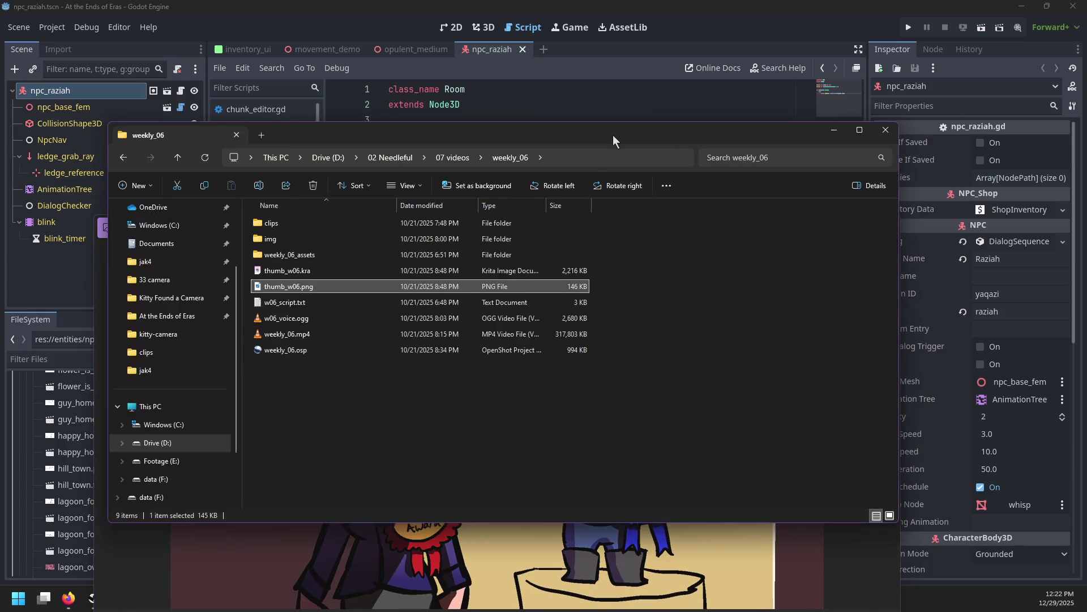
pyautogui.click(886, 134)
pyautogui.click(658, 208)
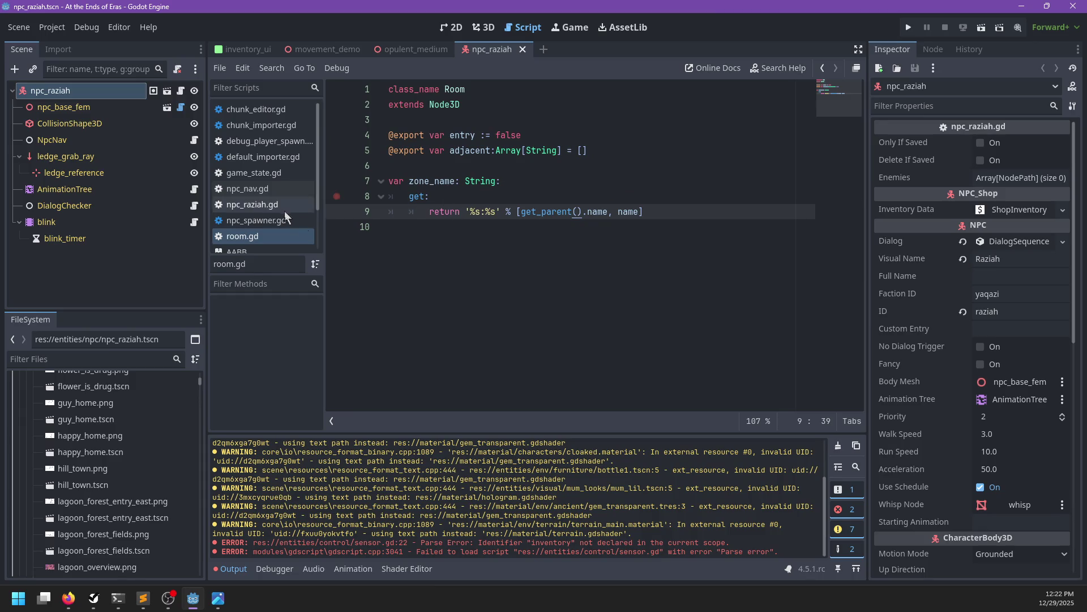
# Back in Godot, filter the project files by 'whisp' and open whisp.material
pyautogui.hotkey('alt', 'Tab')
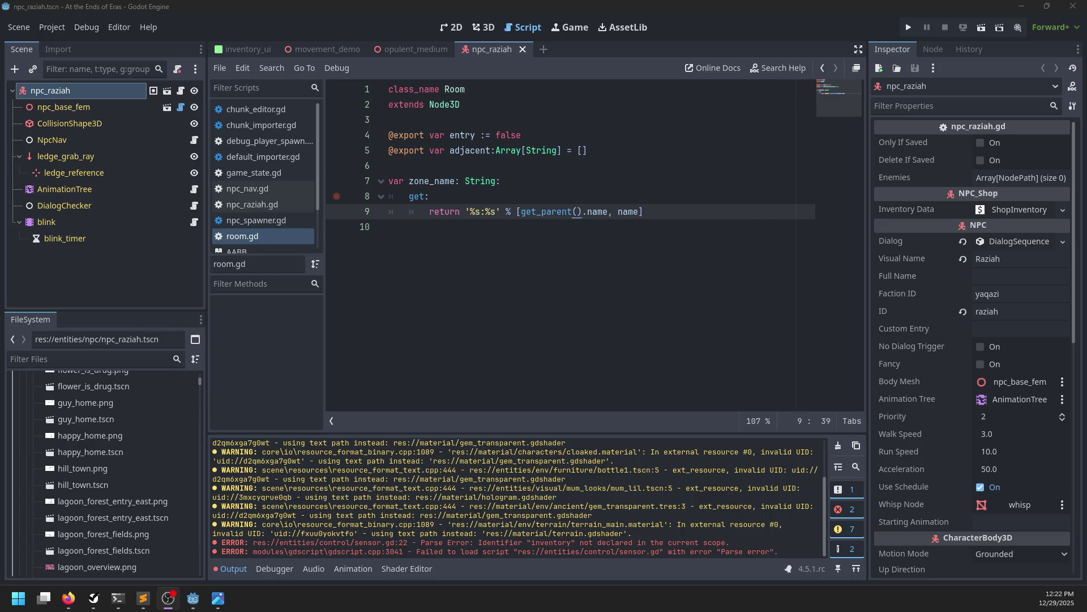
pyautogui.click(566, 515)
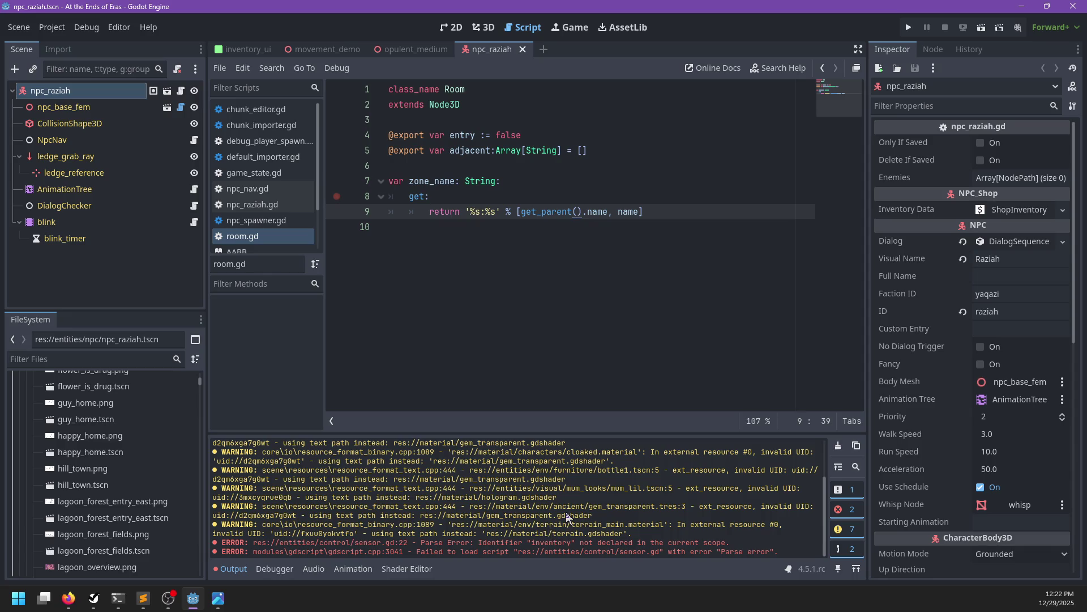
pyautogui.scroll(5, 573, 519)
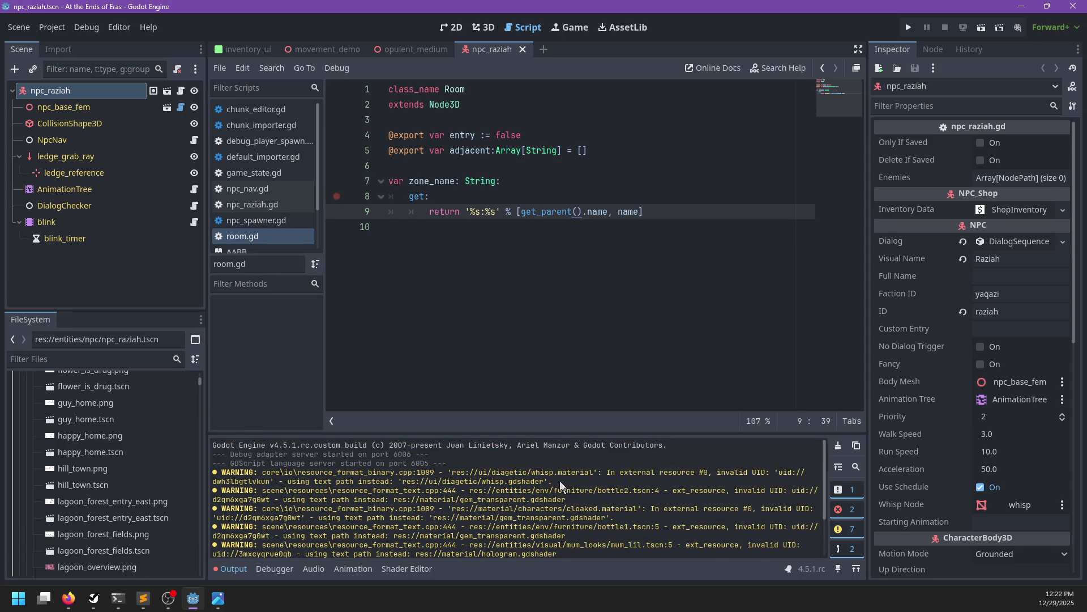
pyautogui.click(62, 359)
pyautogui.write('whisp')
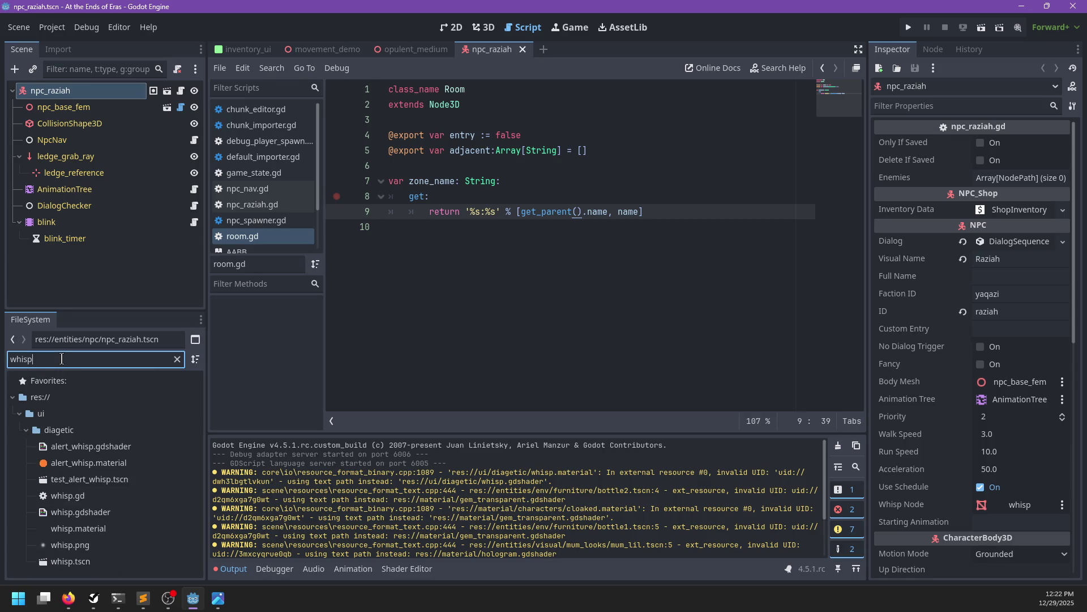
pyautogui.click(85, 529)
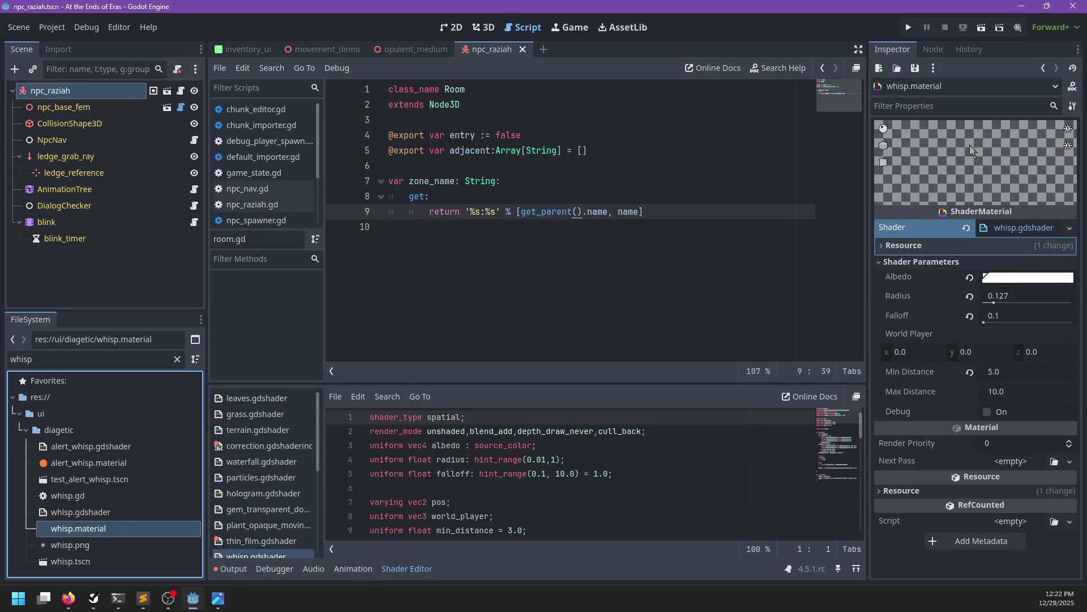
# Save the scene, show the output log, and select the old filter text
pyautogui.hotkey('ctrl', 's')
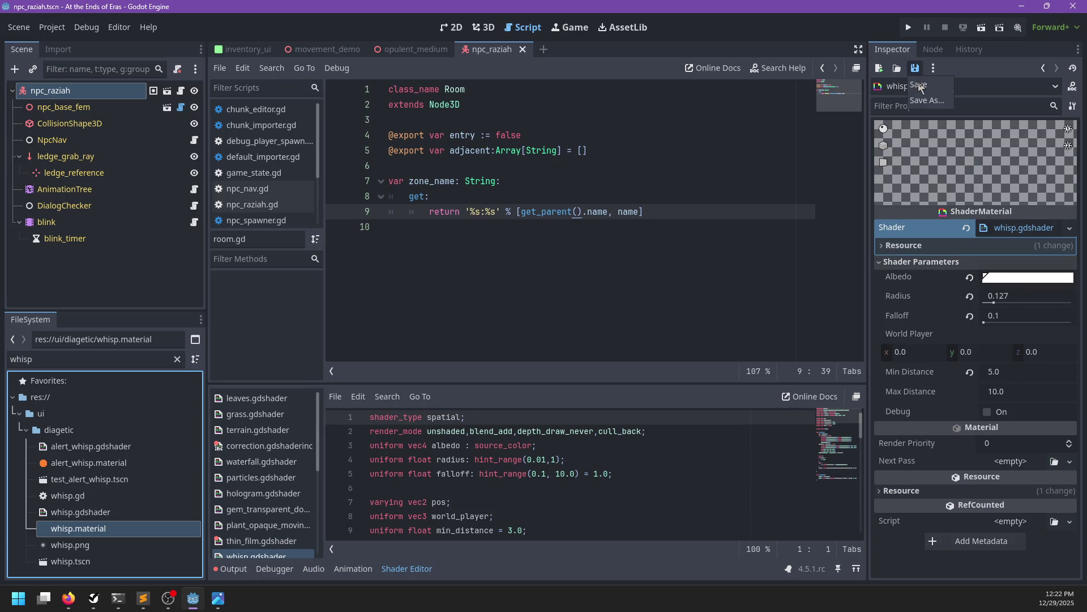
pyautogui.click(230, 569)
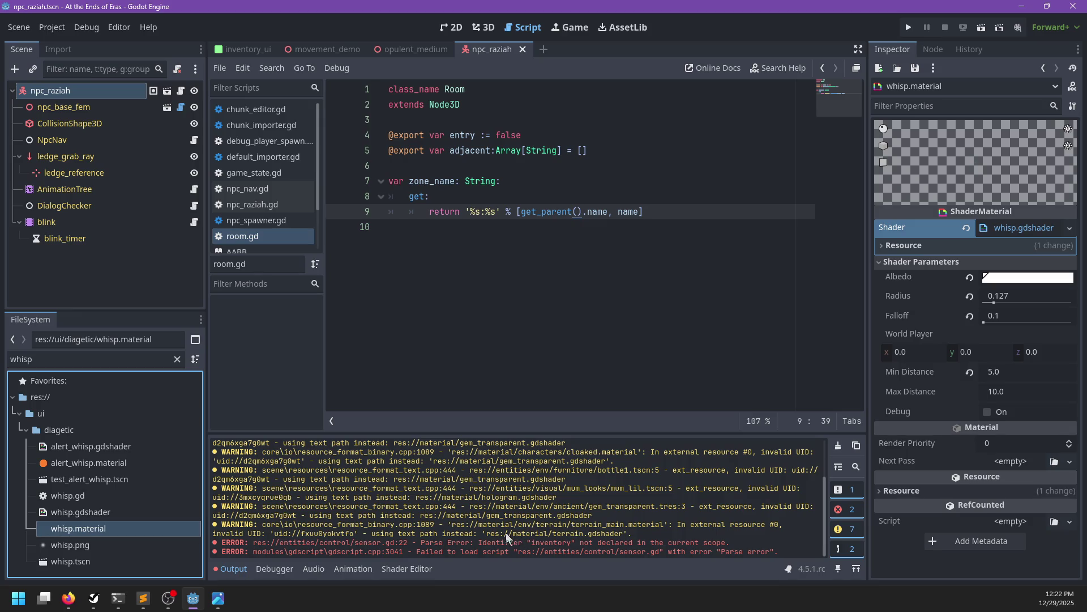
pyautogui.doubleClick(97, 363)
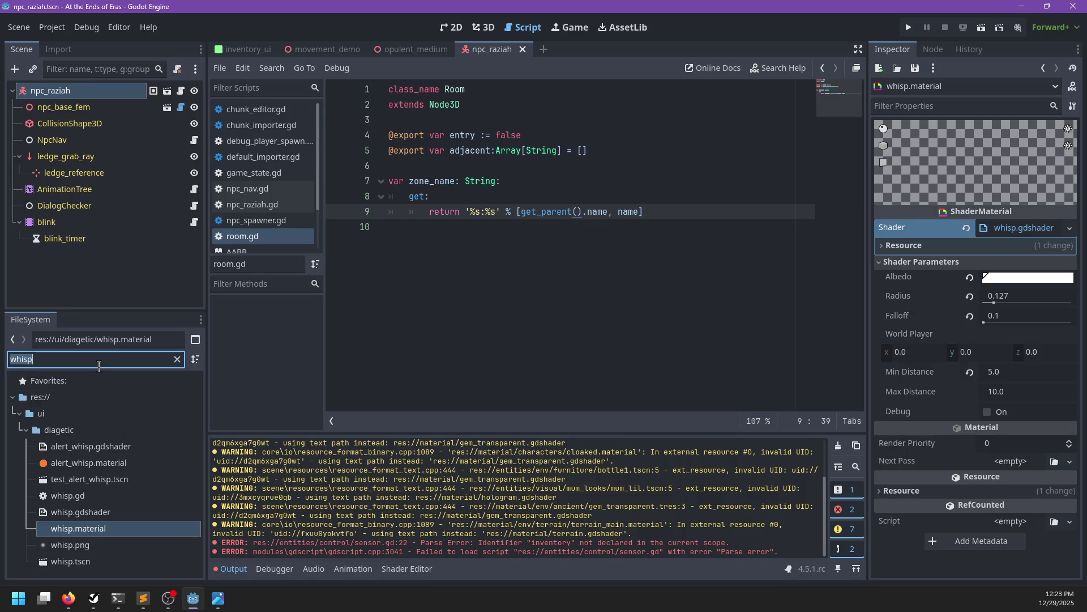
# Filter to sensor.gd, open it, and make line 22 check body.inventory
pyautogui.write('sensor')
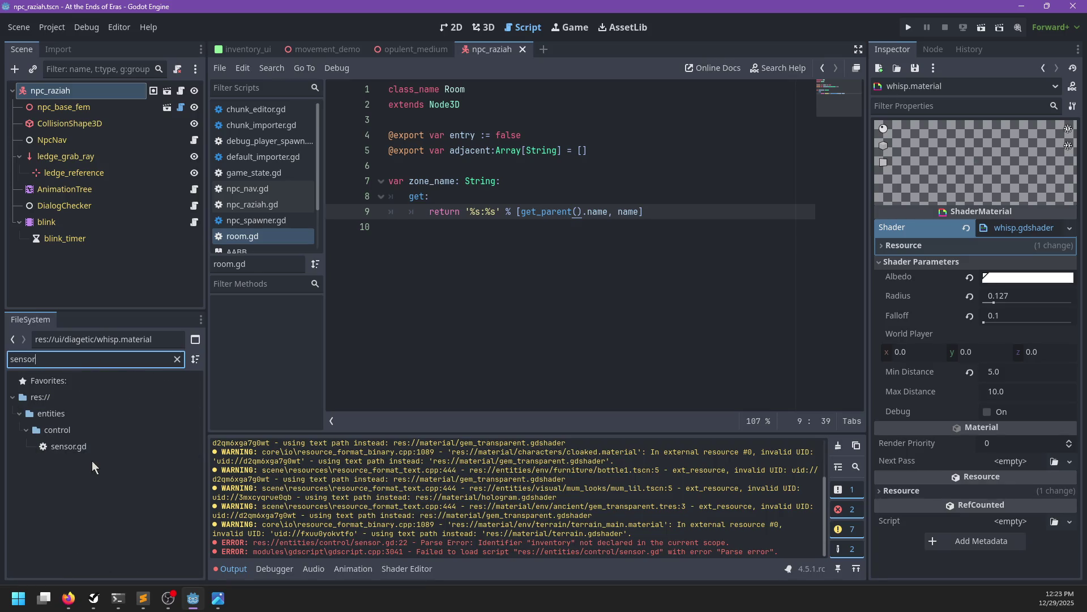
pyautogui.doubleClick(69, 445)
pyautogui.scroll(-5, 574, 275)
pyautogui.scroll(4, 574, 276)
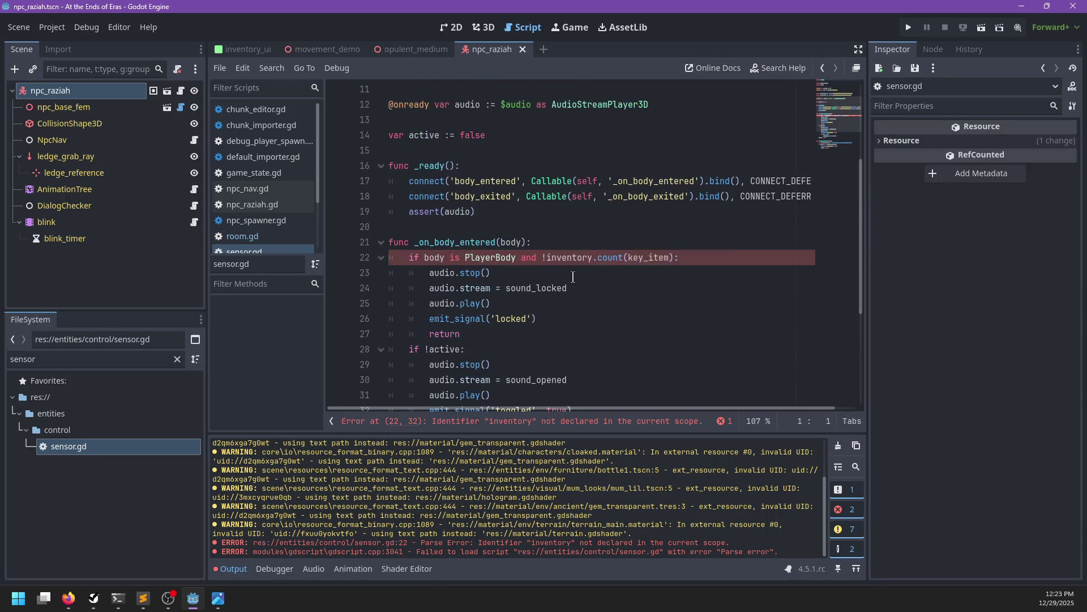
pyautogui.click(548, 259)
pyautogui.write('palyer.')
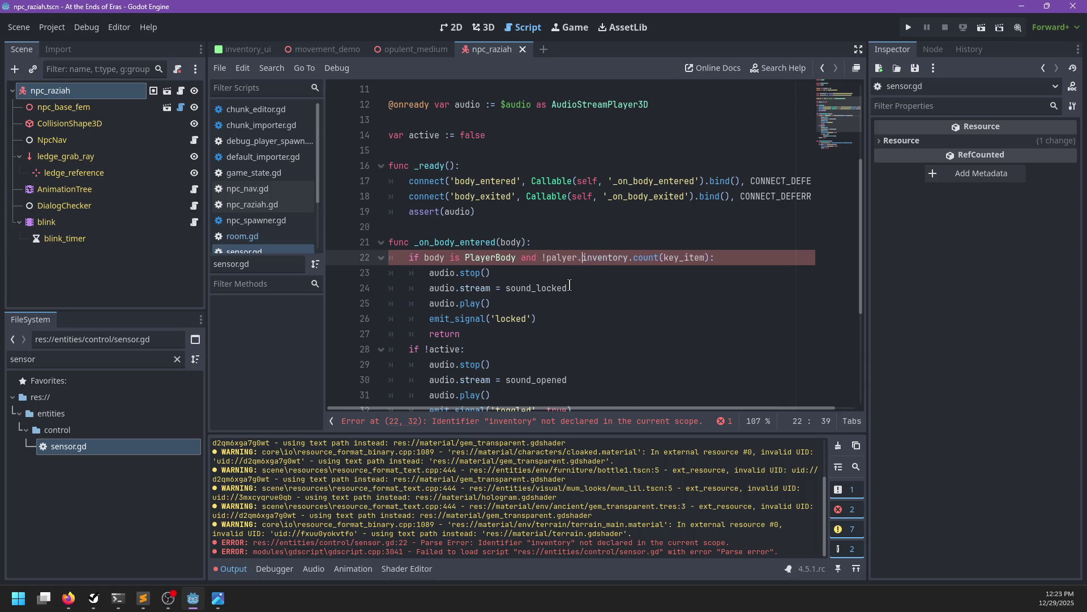
pyautogui.press('Left')
pyautogui.press('BackSpace')
pyautogui.press('BackSpace')
pyautogui.press('BackSpace')
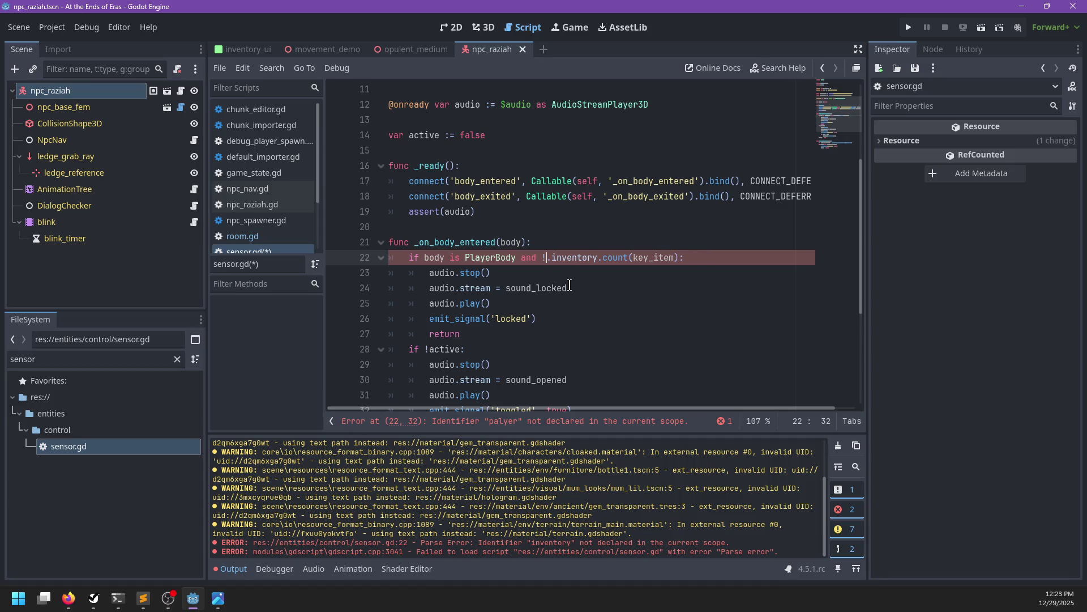
pyautogui.write('body')
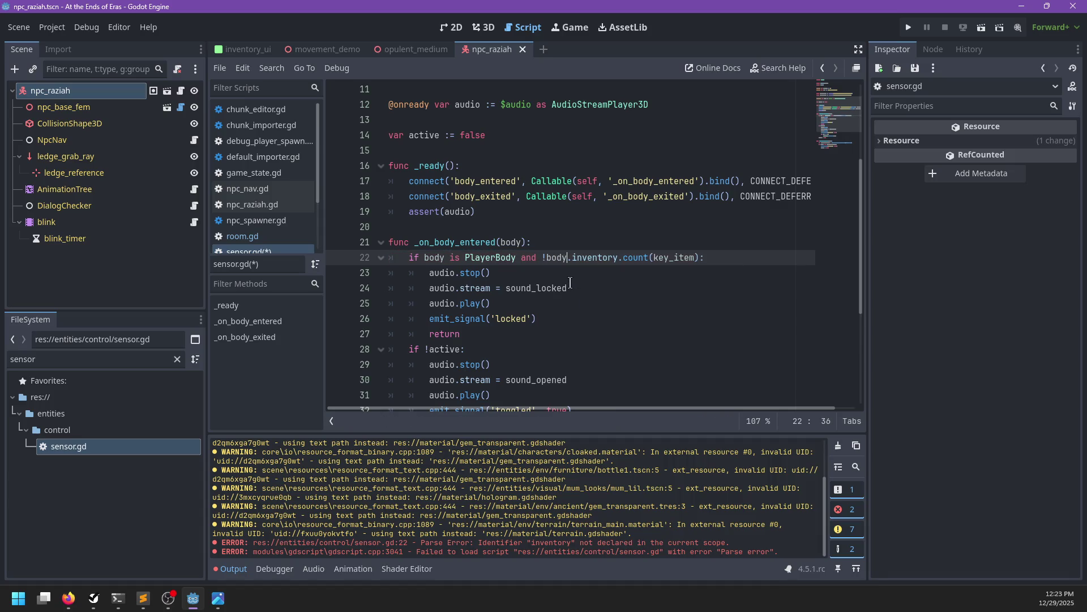
# Clear the old errors from the output log and save the fixed sensor.gd
pyautogui.scroll(-4, 558, 272)
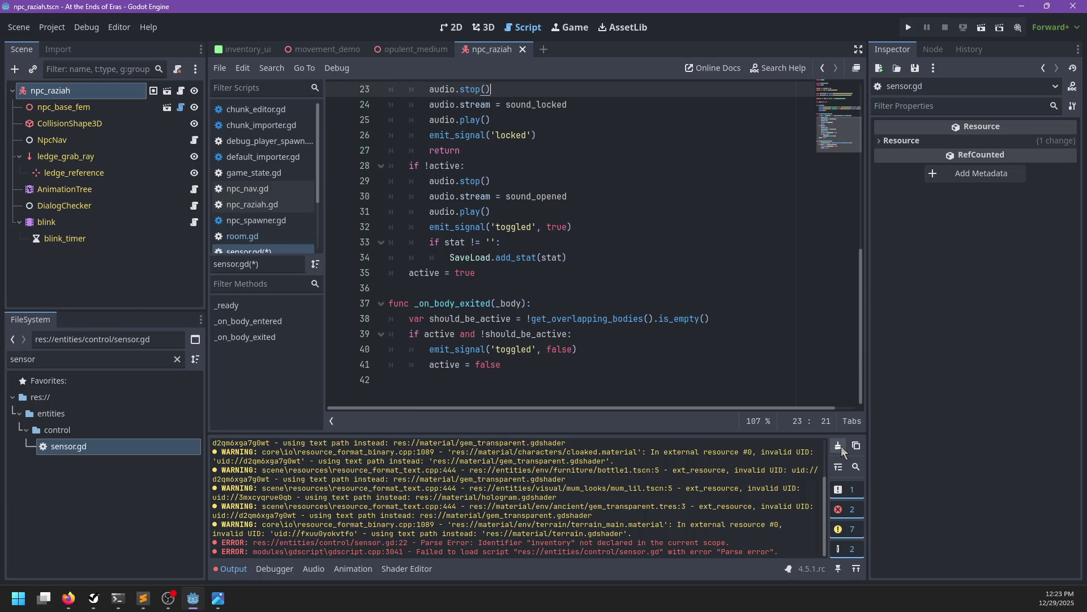
pyautogui.click(838, 446)
pyautogui.click(670, 346)
pyautogui.hotkey('ctrl', 's')
pyautogui.scroll(5, 584, 199)
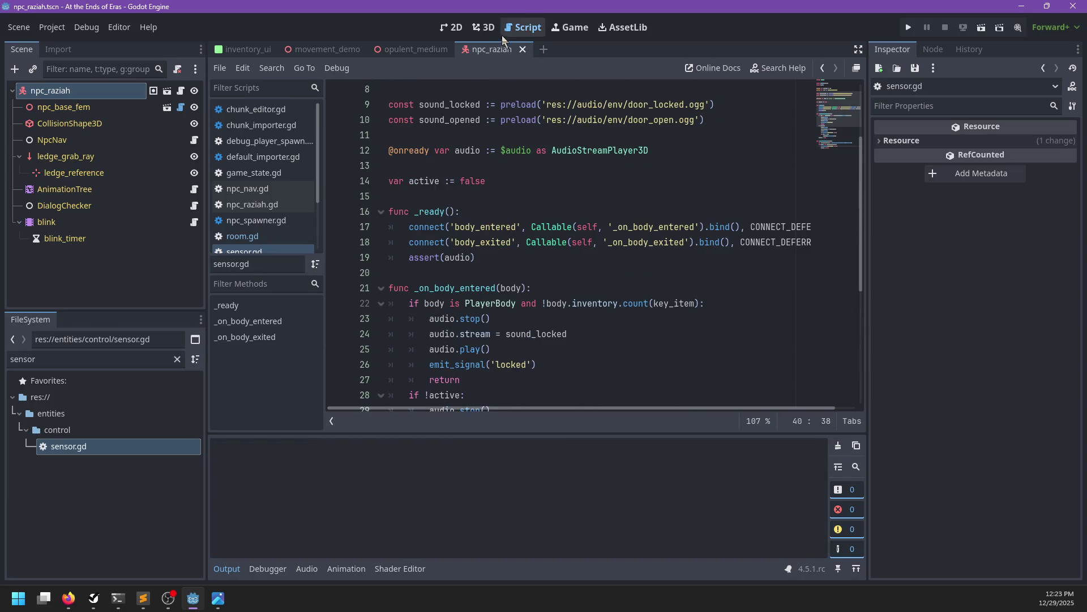
# Look at the opulent_medium scene in 3D, then open npc_nav.gd and select query_locations
pyautogui.click(485, 27)
pyautogui.click(413, 50)
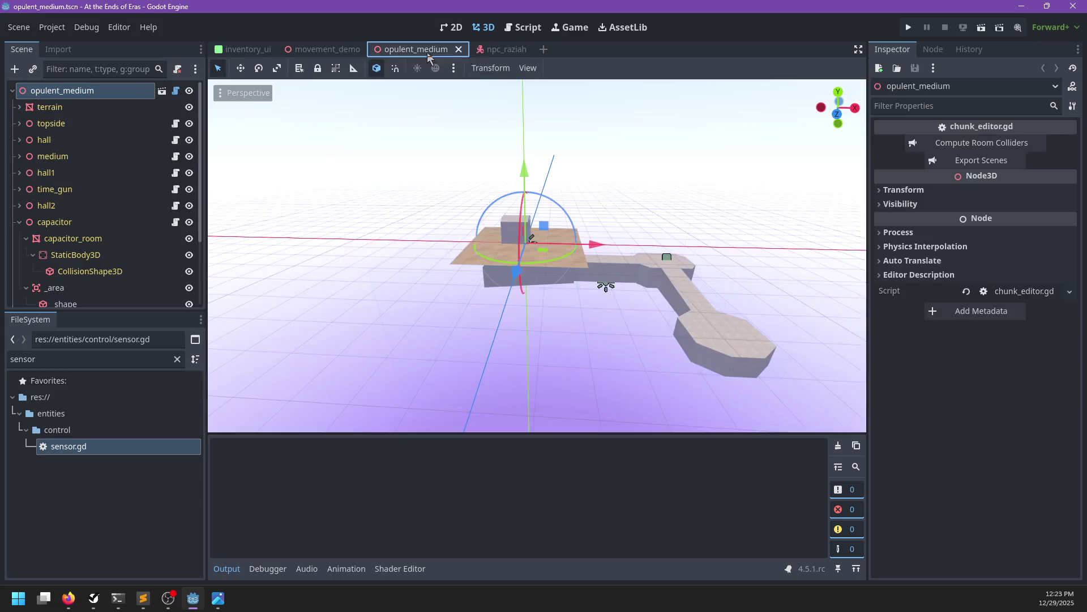
pyautogui.click(491, 50)
pyautogui.click(522, 28)
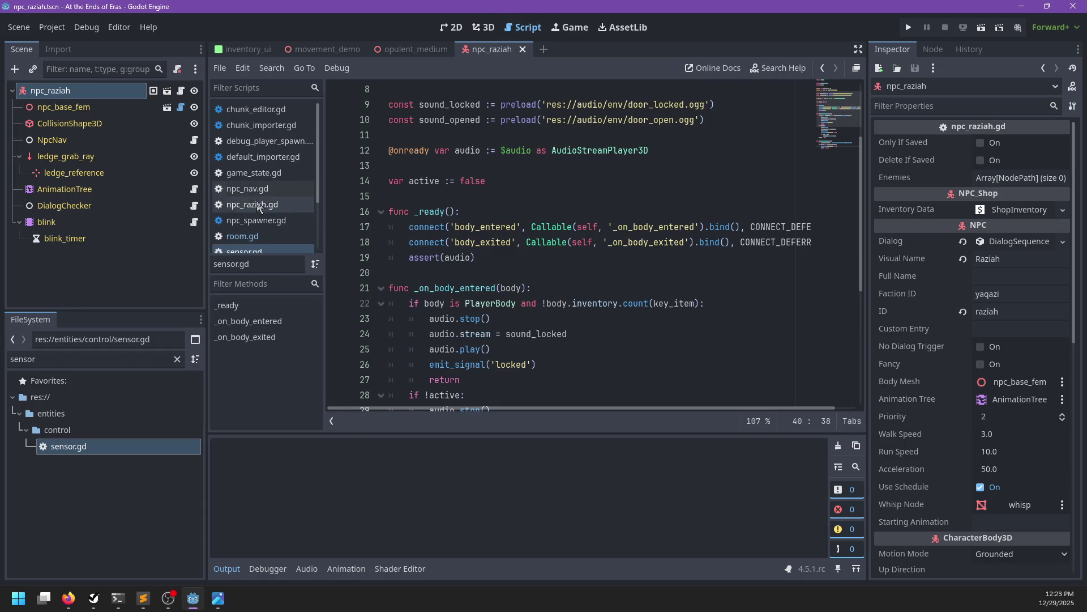
pyautogui.click(258, 170)
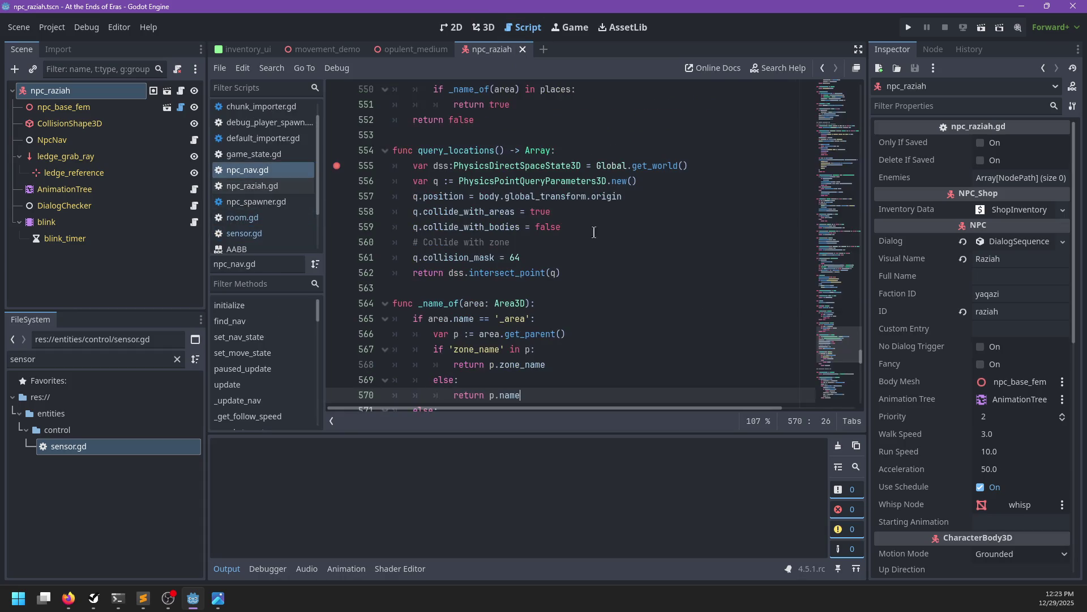
pyautogui.doubleClick(476, 152)
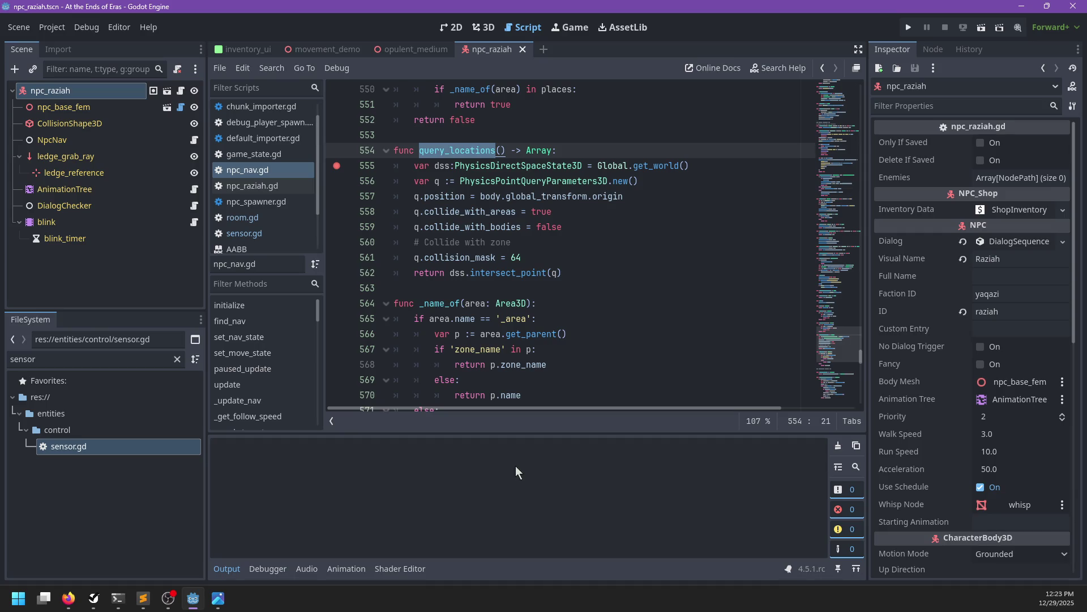
# Close the Sublime Text window and bring up the NP-ToDo task list
pyautogui.click(143, 598)
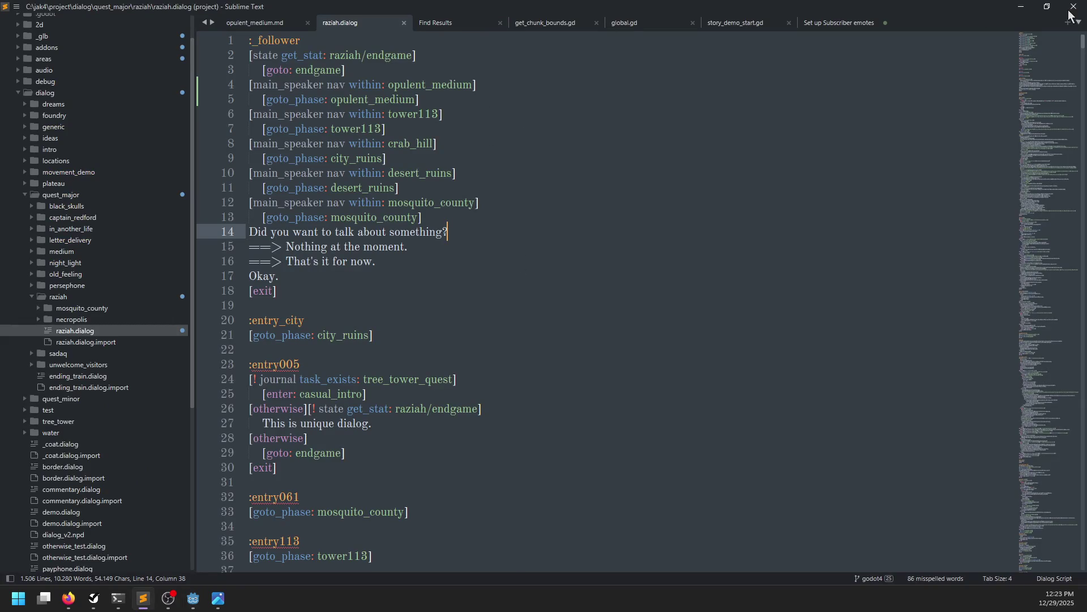
pyautogui.hotkey('alt', 'Tab')
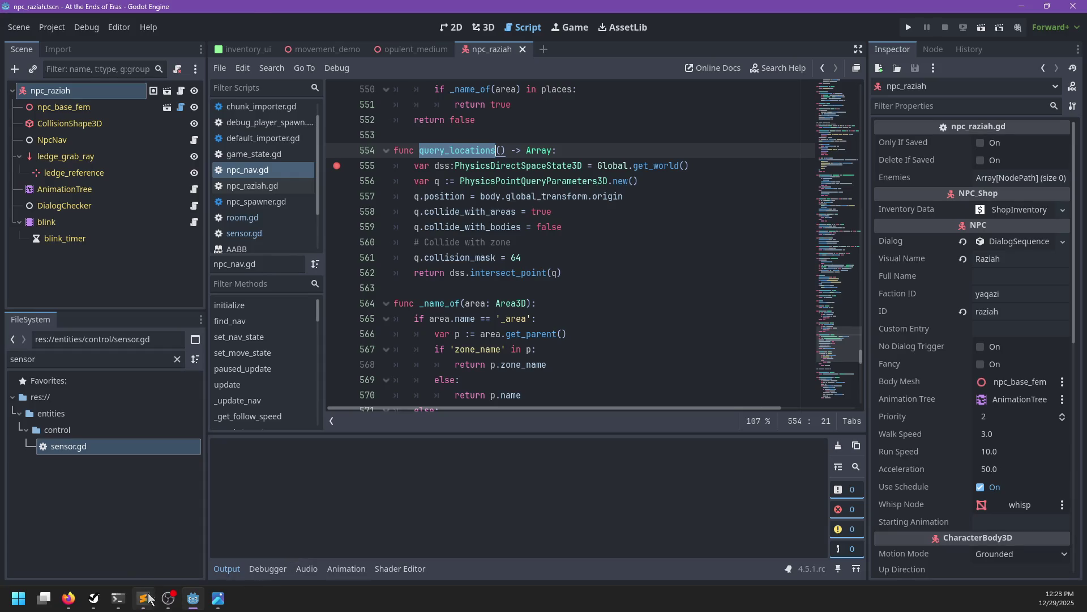
pyautogui.rightClick(144, 601)
pyautogui.click(147, 569)
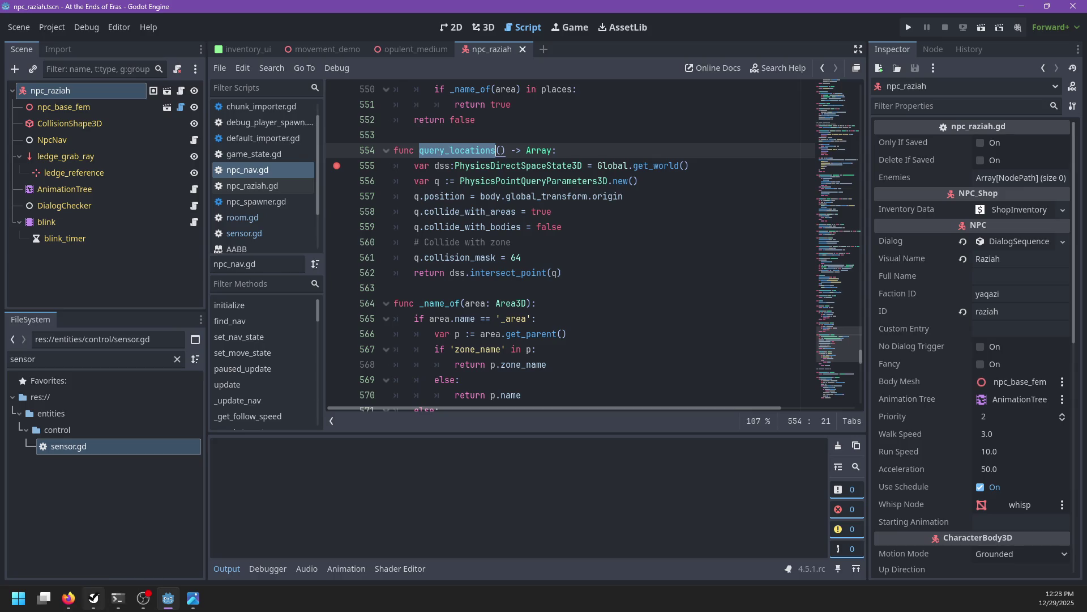
pyautogui.click(93, 598)
# Bring PowerShell forward, open and close thumb_w06.png, then switch to Sublime Text's raziah.dialog
pyautogui.click(118, 601)
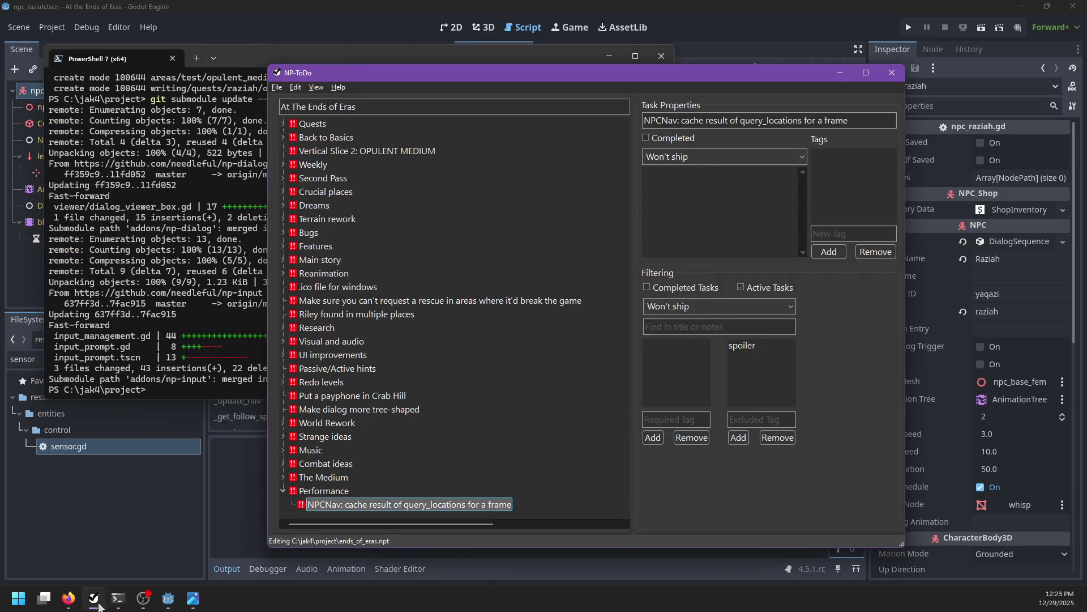
pyautogui.click(193, 598)
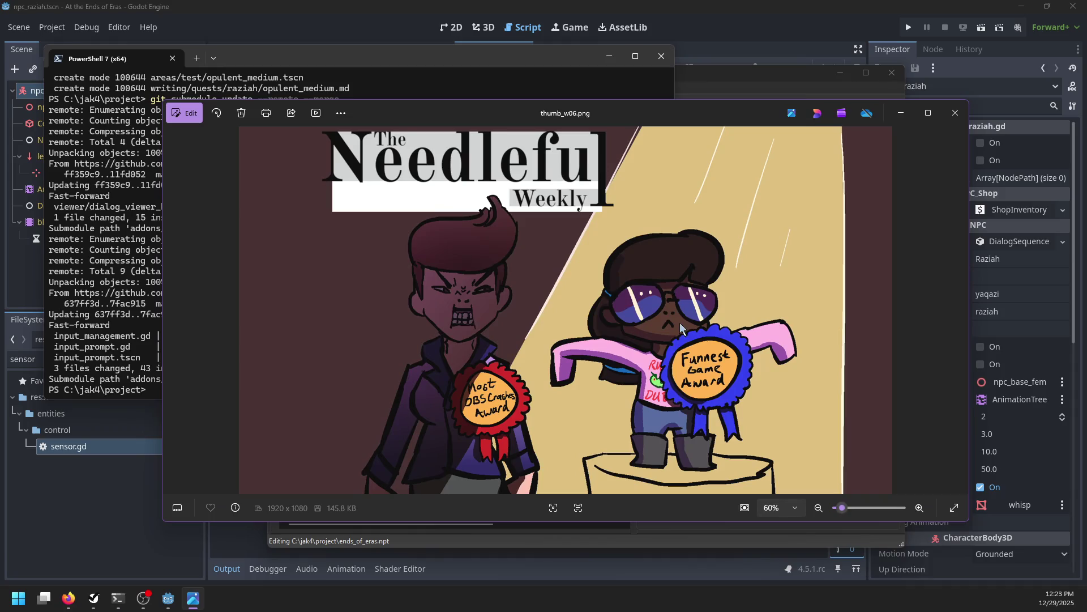
pyautogui.click(955, 113)
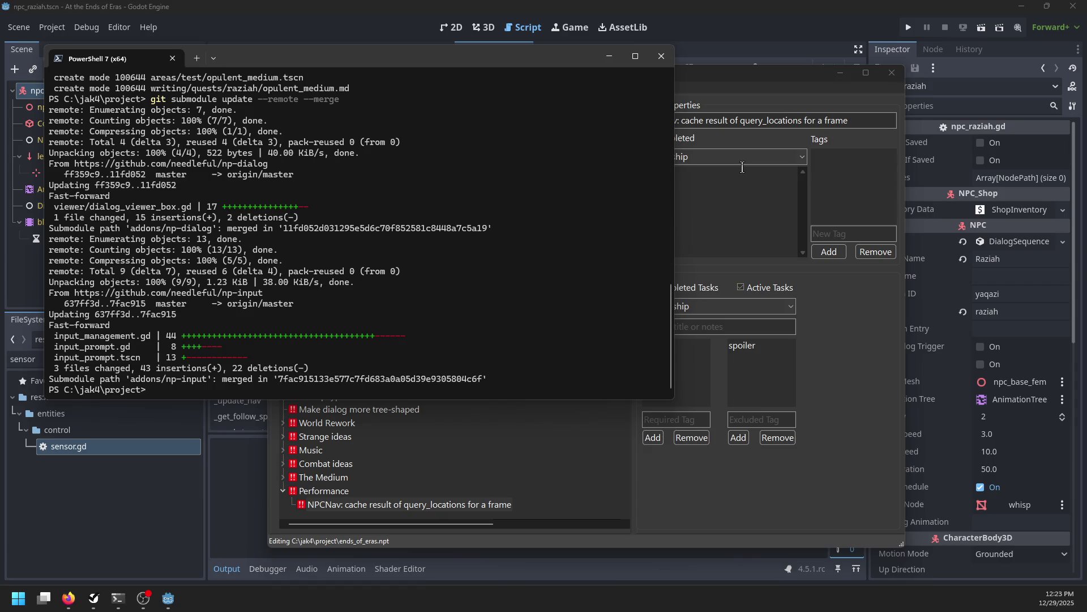
pyautogui.press('super')
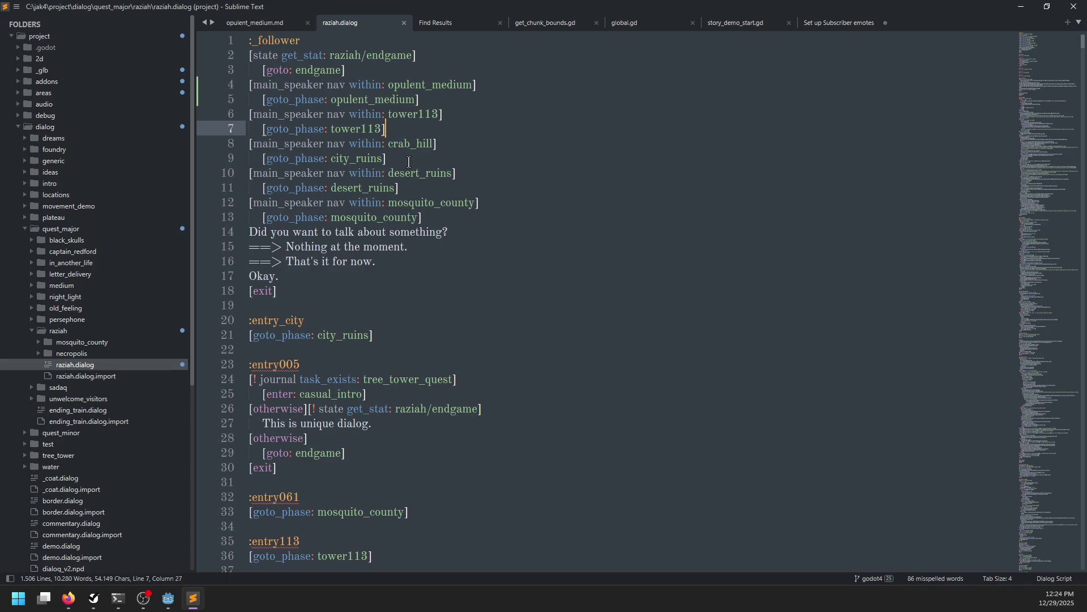
# Select the location checks on lines 3-9 of raziah.dialog, click into line 10, and minimize Sublime Text
pyautogui.moveTo(409, 161); pyautogui.dragTo(233, 63)
pyautogui.click(447, 173)
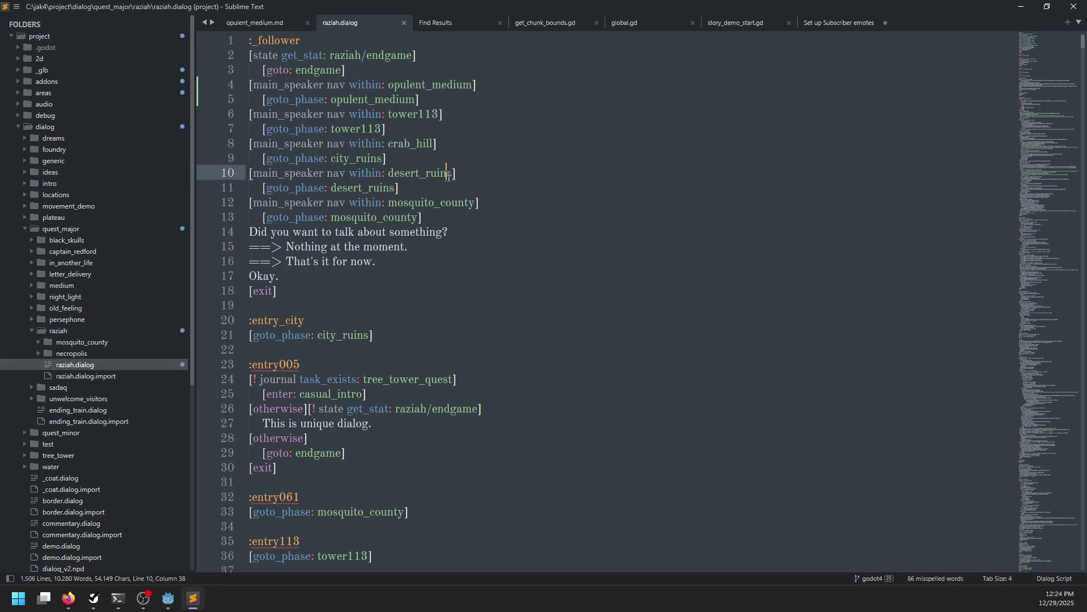
pyautogui.click(1020, 7)
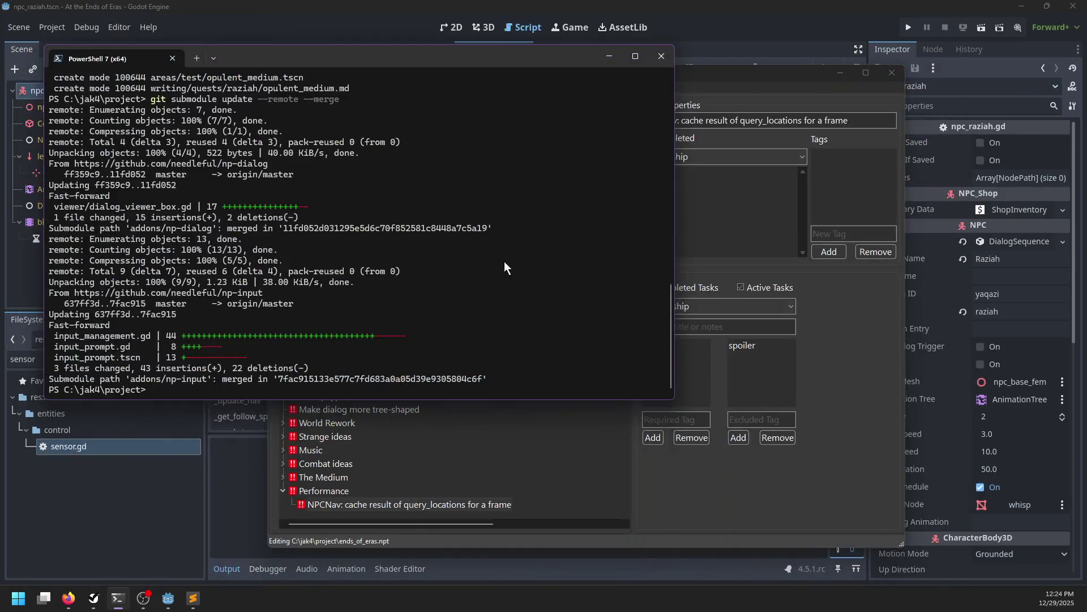
# In Godot, filter the project files to raziah.dialog, then click around lines 554-555 of npc_nav.gd
pyautogui.click(191, 486)
pyautogui.doubleClick(124, 359)
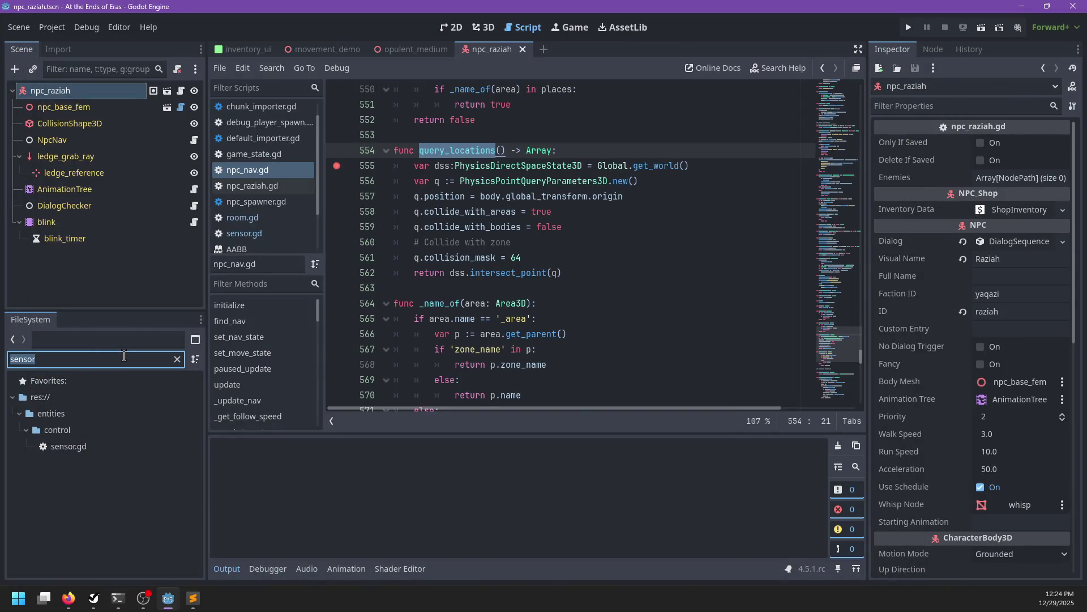
pyautogui.write('d')
pyautogui.press('BackSpace')
pyautogui.write('raz')
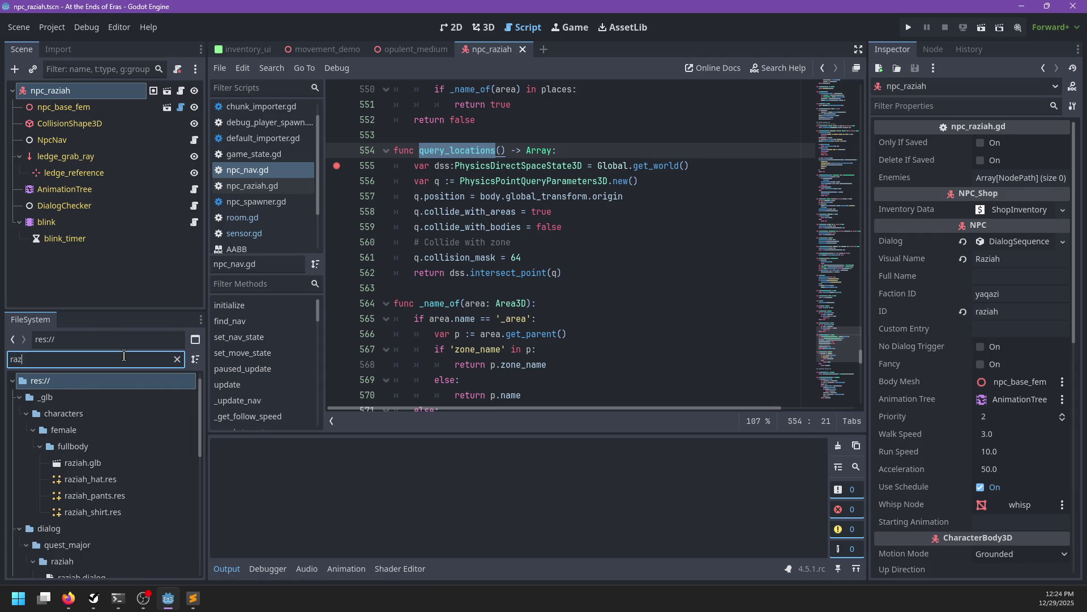
pyautogui.write('iah.')
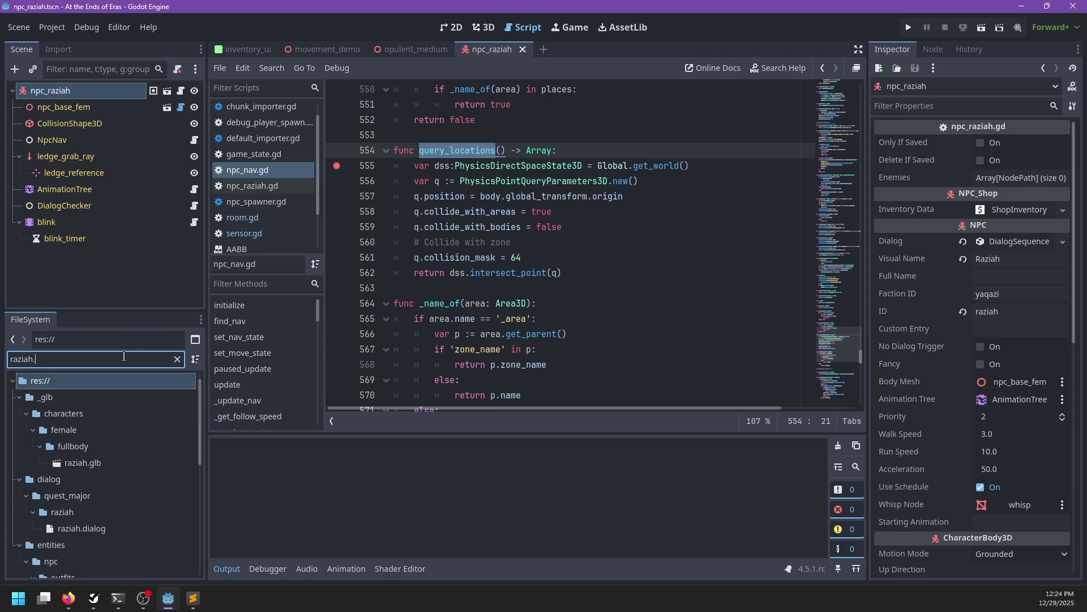
pyautogui.write('dialog')
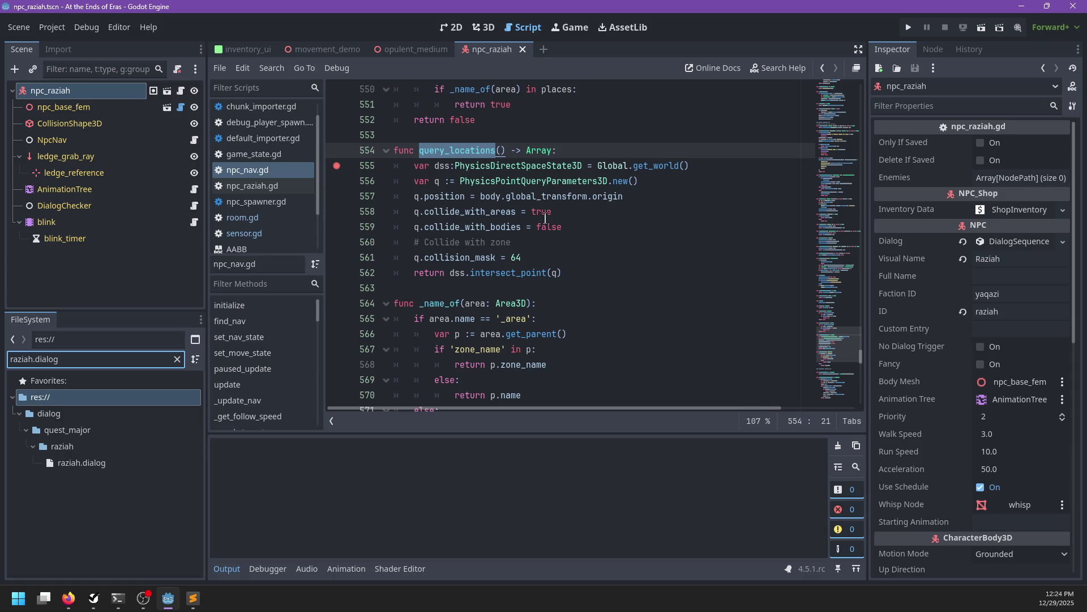
pyautogui.click(572, 152)
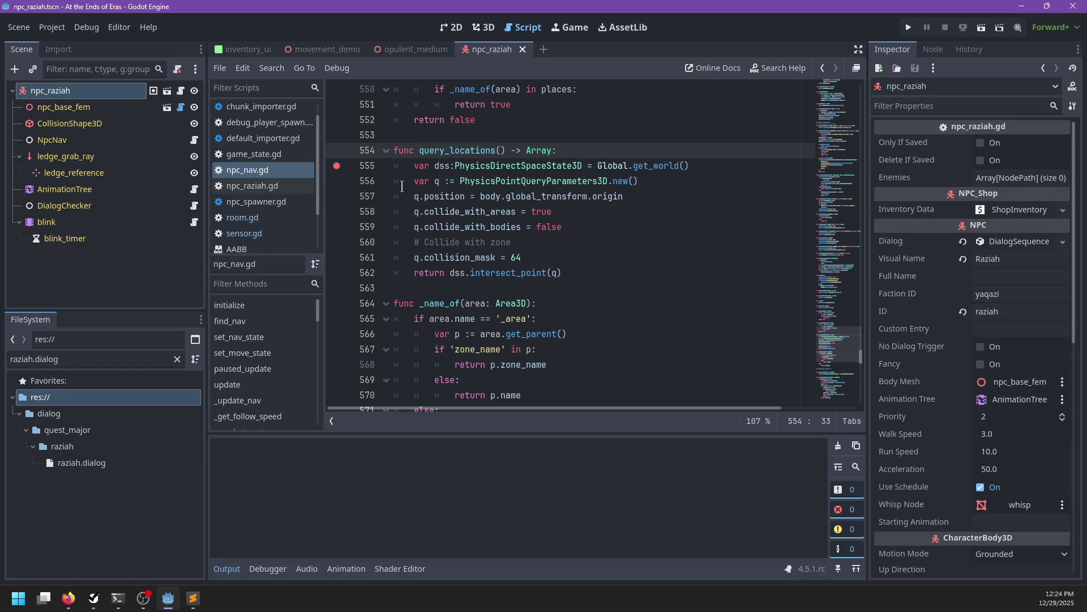
pyautogui.click(344, 167)
pyautogui.scroll(7, 606, 258)
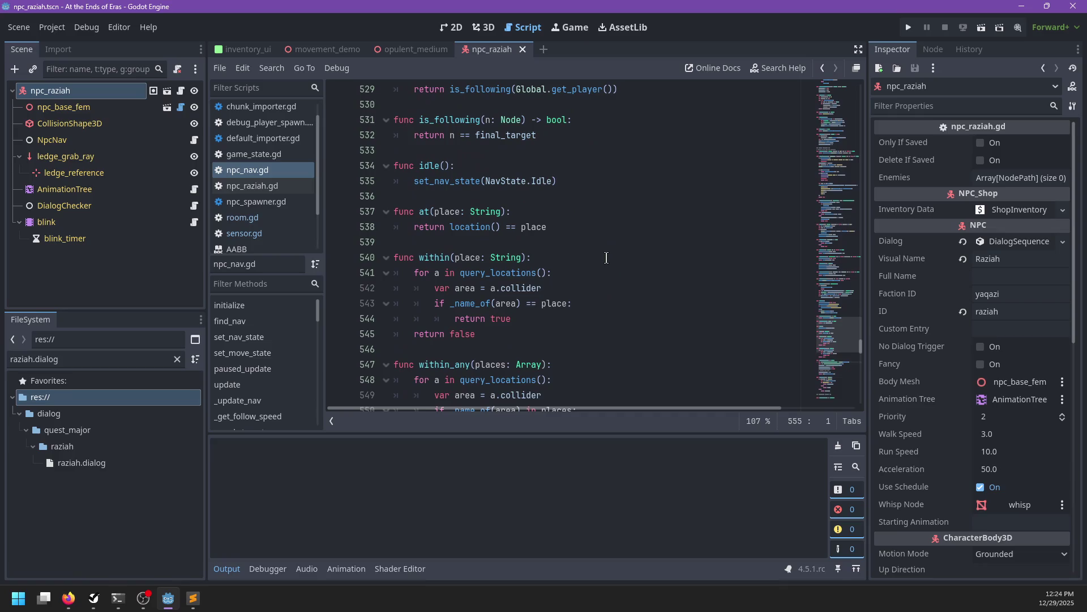
# Add a check in within() that hits a breakpoint when place is 'opulent_medium'
pyautogui.click(561, 257)
pyautogui.press('Return')
pyautogui.write('if p')
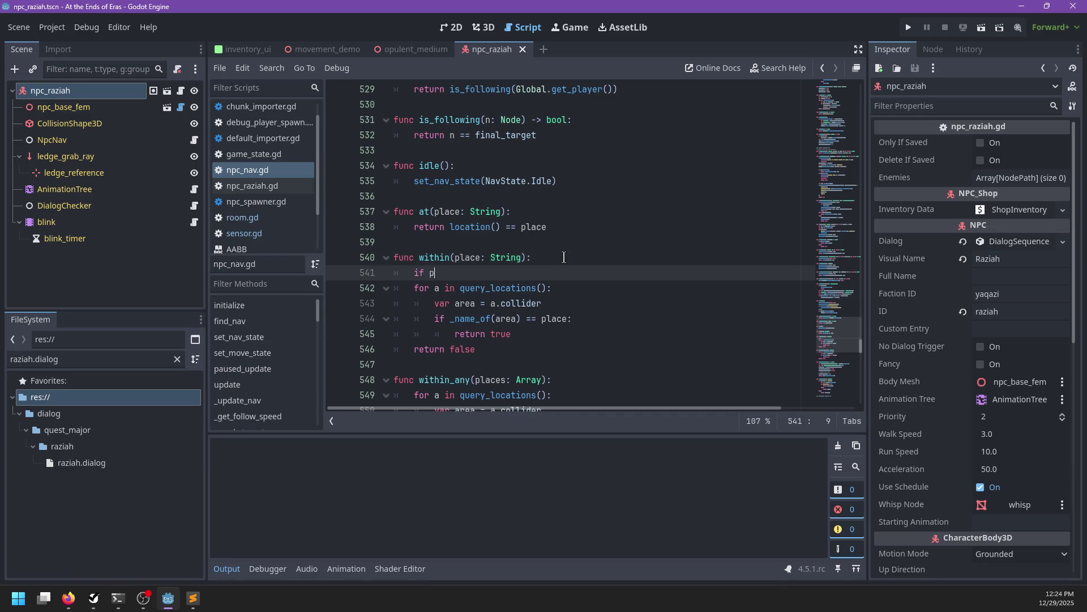
pyautogui.write("lace == 'o")
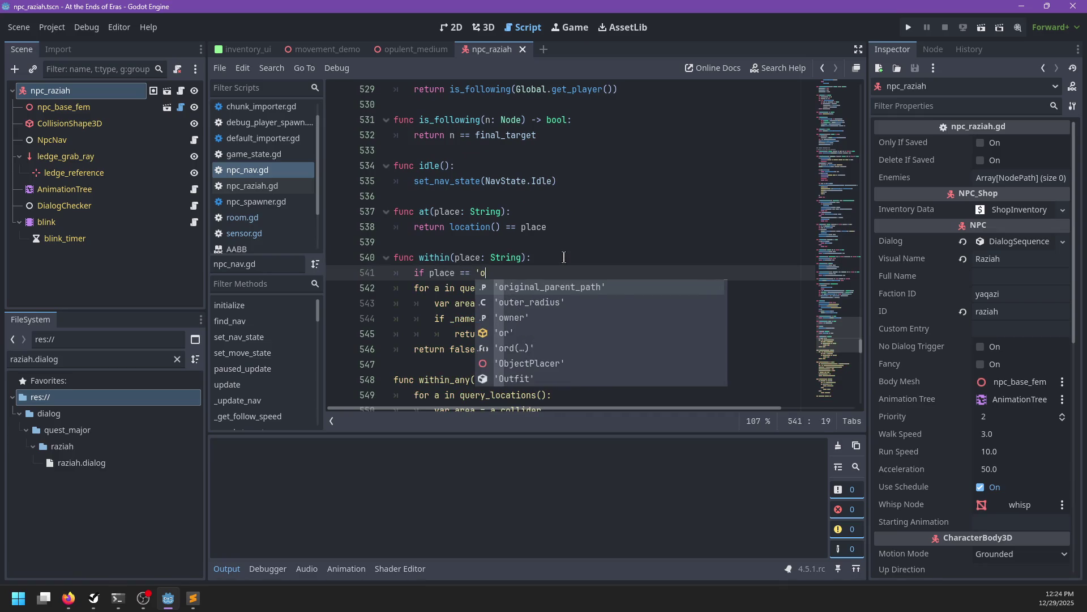
pyautogui.write('pulent_medium;')
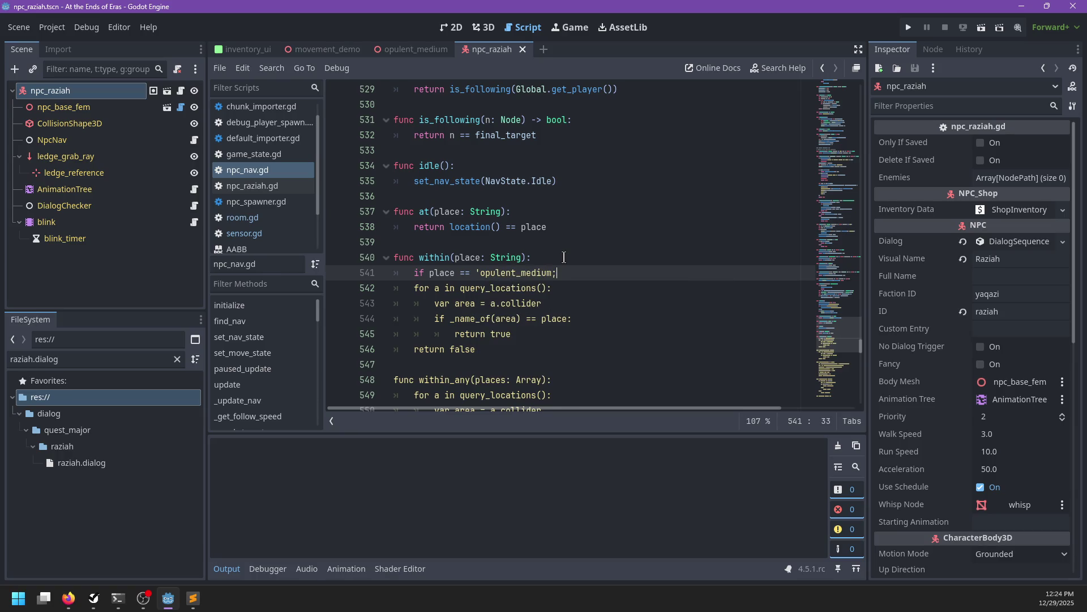
pyautogui.press('BackSpace')
pyautogui.write("':")
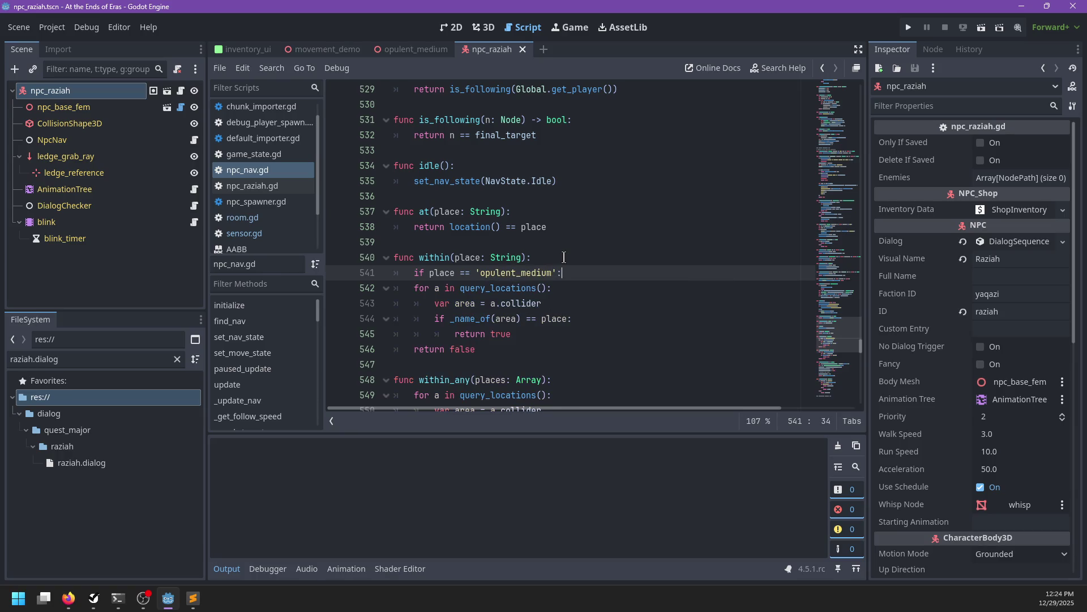
pyautogui.press('Return')
pyautogui.write('location()')
pyautogui.write('breakpoint')
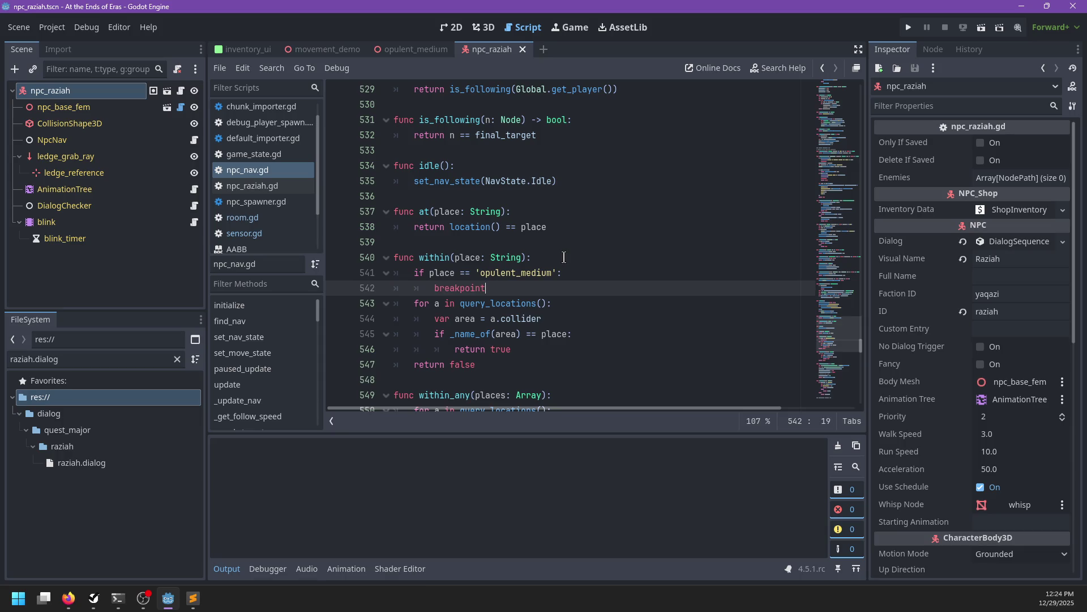
# Save npc_nav.gd and run the game from the opulent_medium scene
pyautogui.hotkey('ctrl', 's')
pyautogui.click(413, 49)
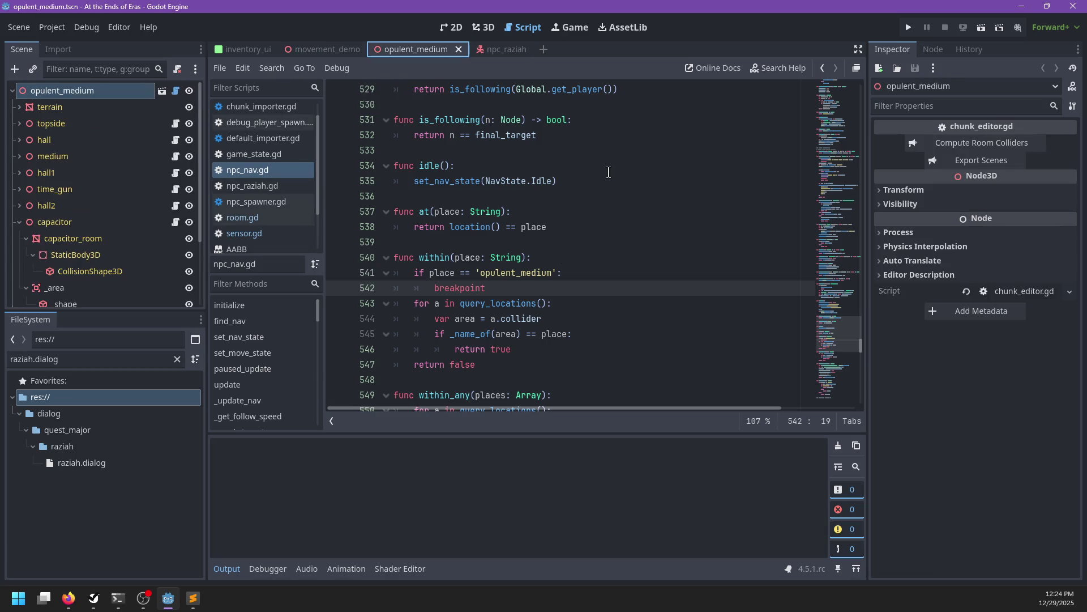
pyautogui.press('F6')
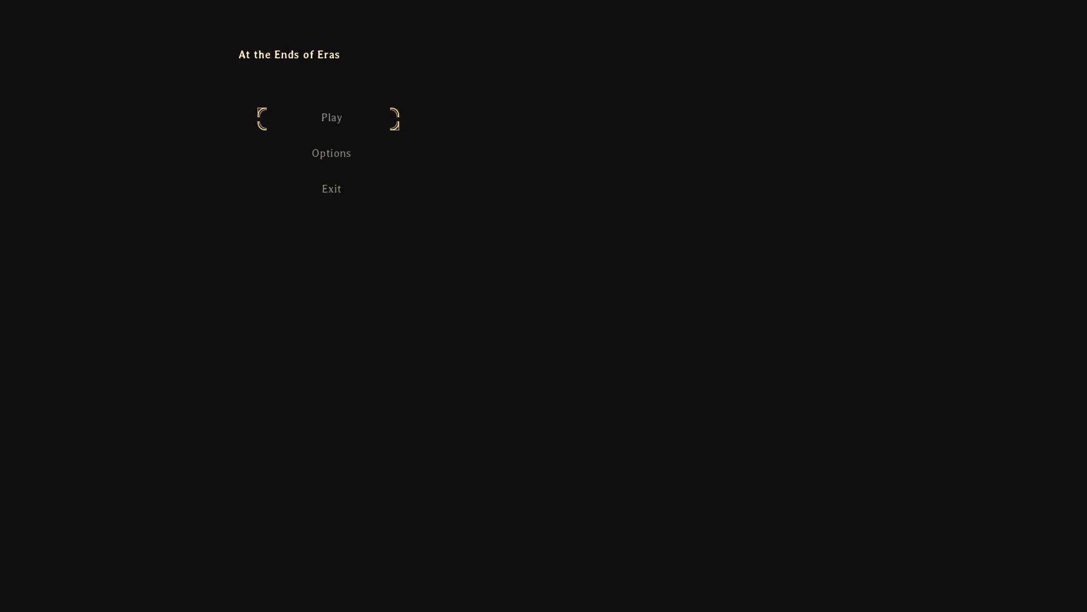
# Start play from the main menu, run to Raziah and talk to her to trigger the breakpoint
pyautogui.press('Return')
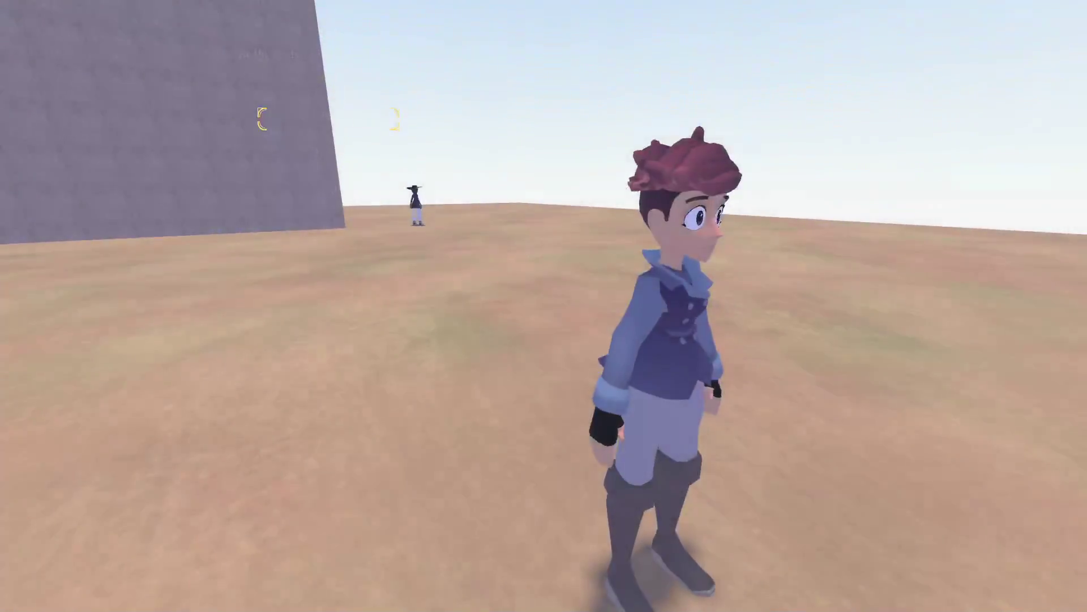
pyautogui.press('w')
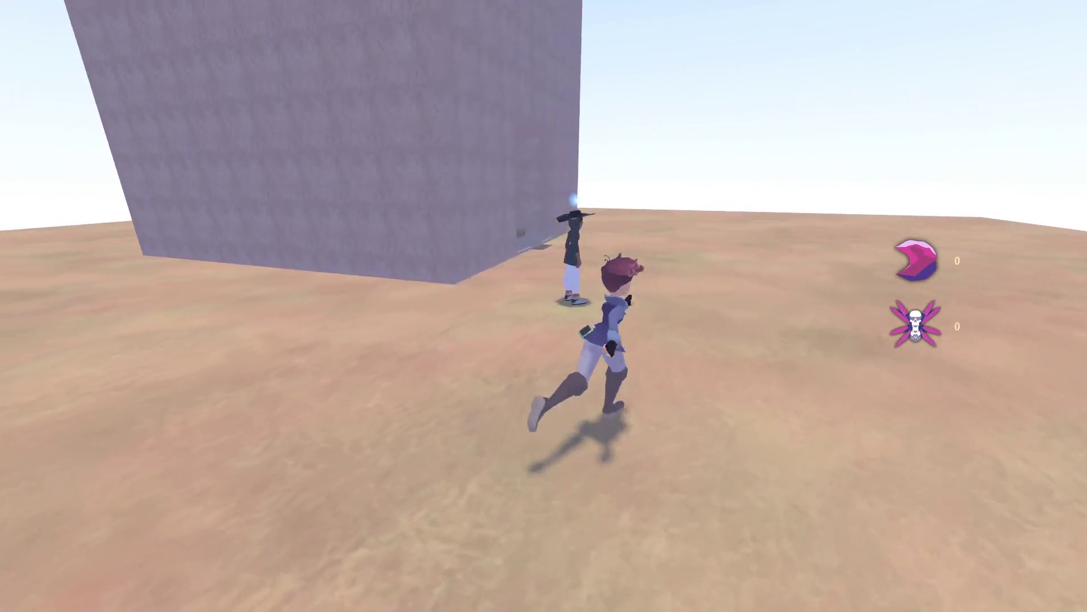
pyautogui.press('e')
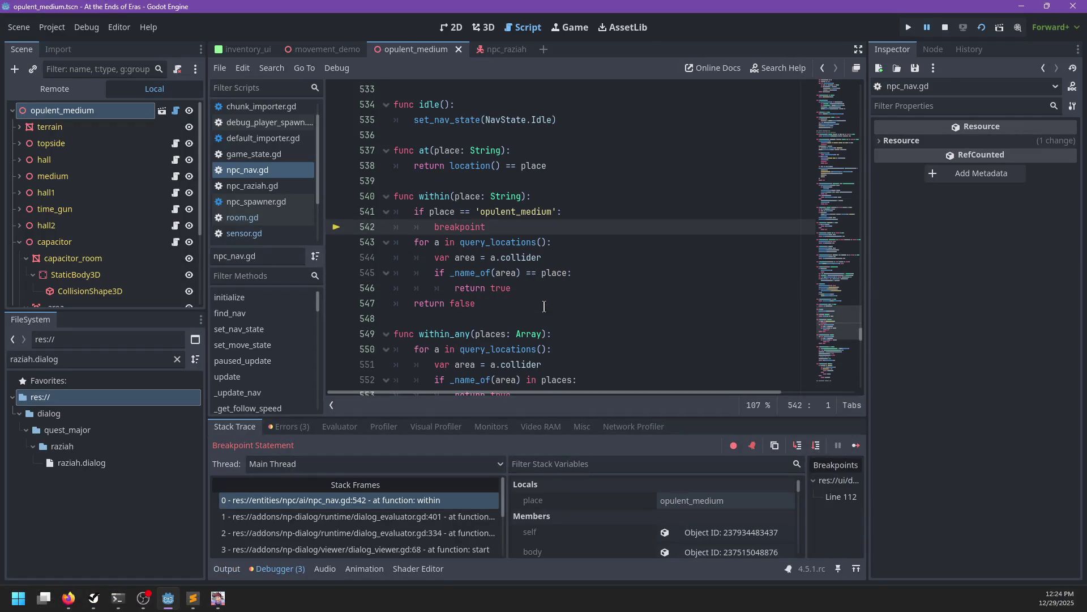
# Step from within() into query_locations(), through it line by line, and back out
pyautogui.press('F10')
pyautogui.press('F11')
pyautogui.press('F11')
pyautogui.press('F11')
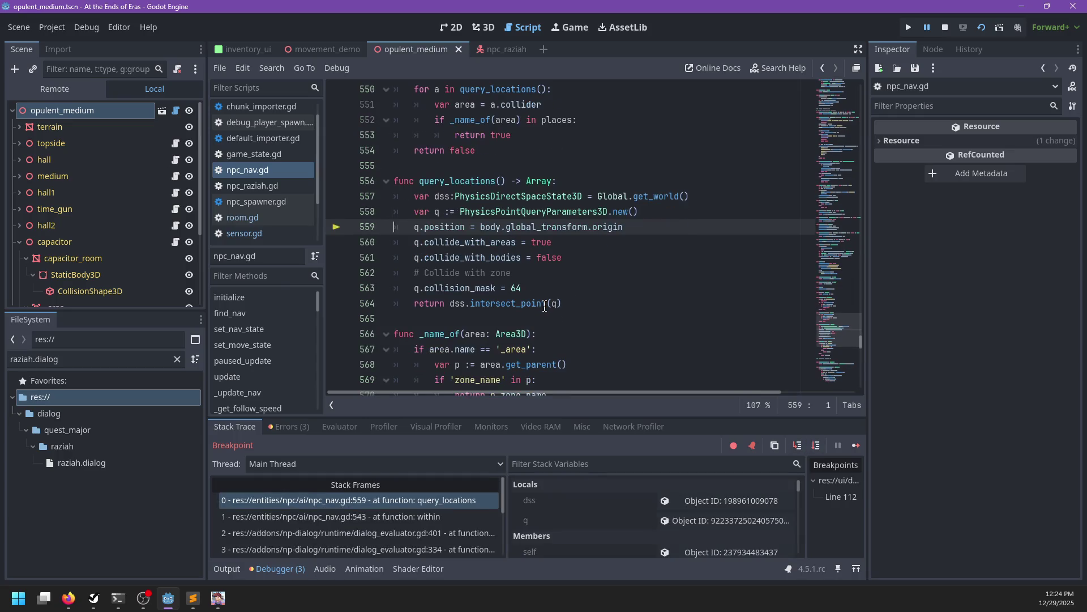
pyautogui.press('F10')
pyautogui.press('F10')
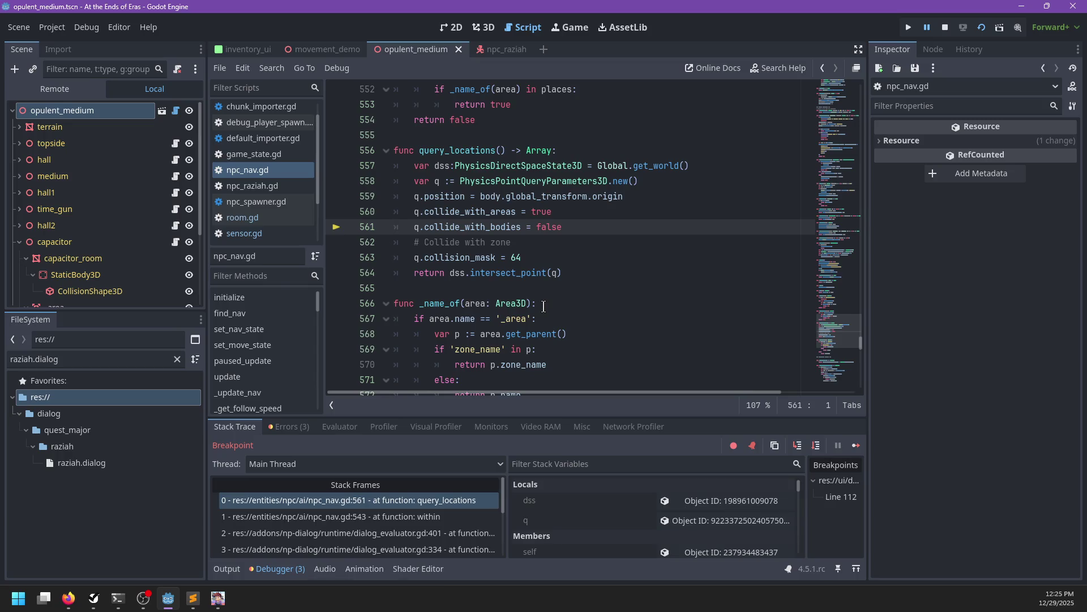
pyautogui.press('F10')
pyautogui.press('F10')
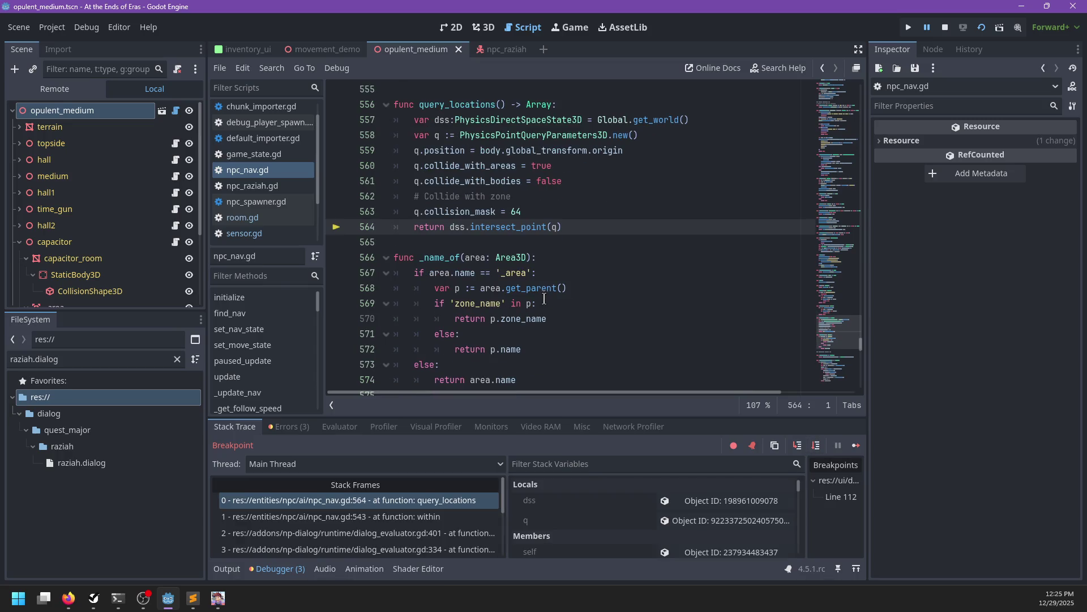
pyautogui.press('F10')
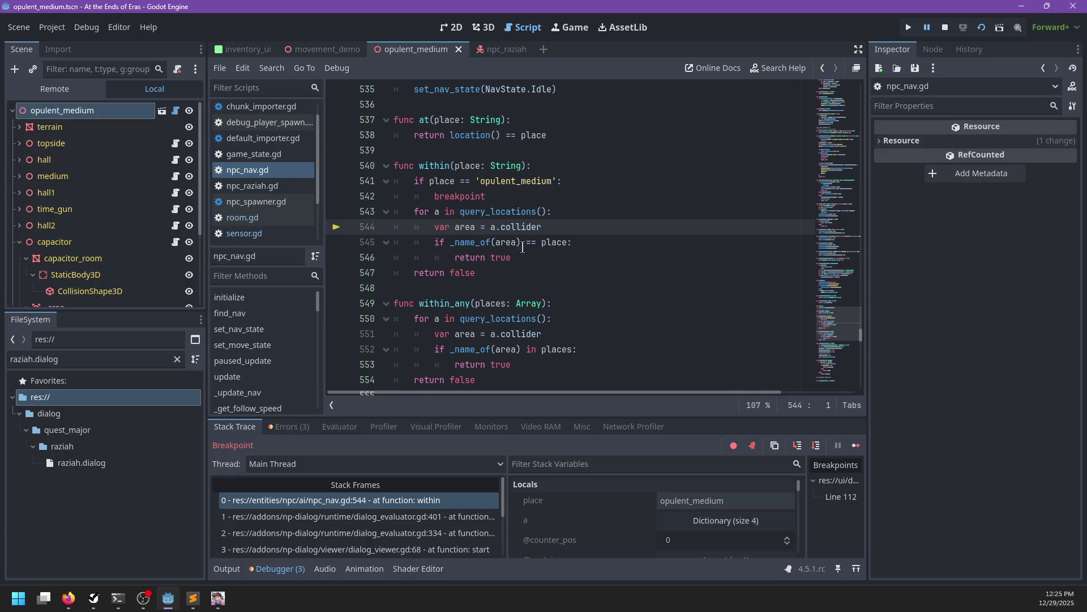
pyautogui.moveTo(436, 212)
pyautogui.press('F10')
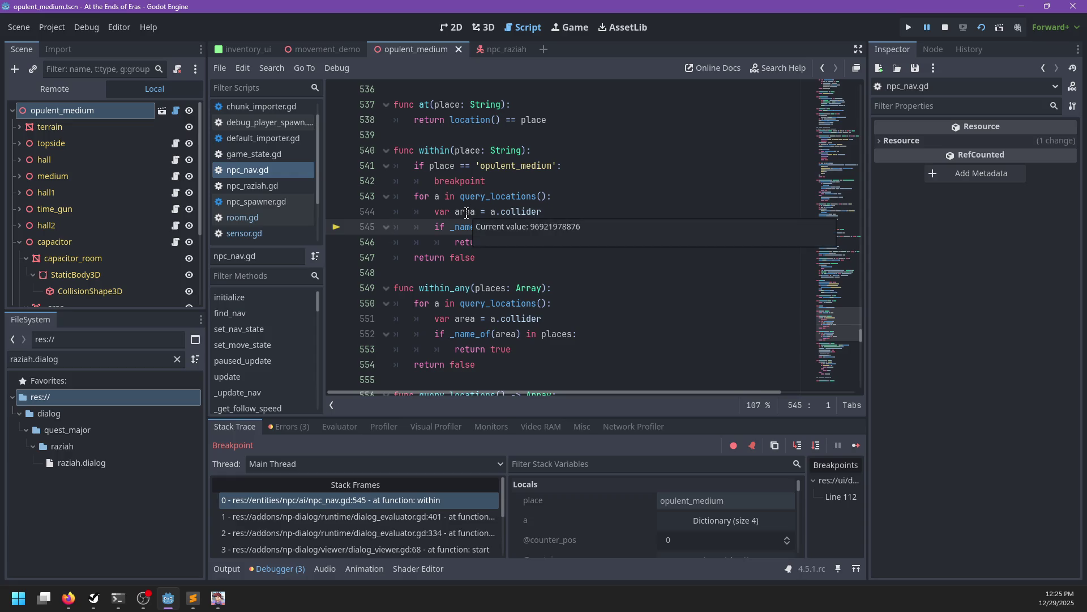
# Step through _name_of() out to dialog_evaluator.gd line 402, then resume the game
pyautogui.press('F11')
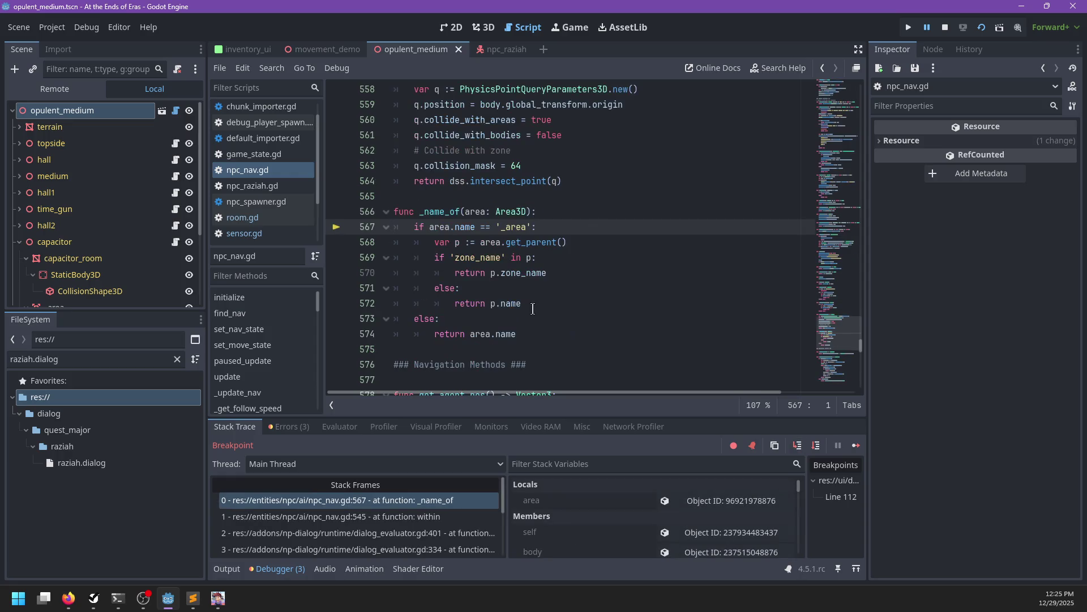
pyautogui.press('F11')
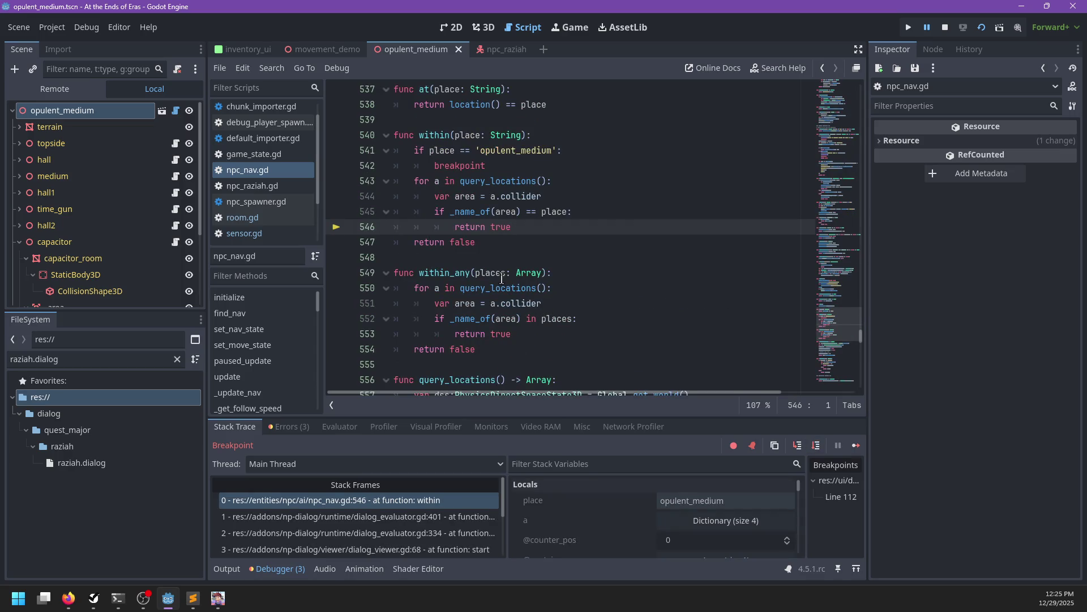
pyautogui.press('F11')
pyautogui.scroll(4, 515, 220)
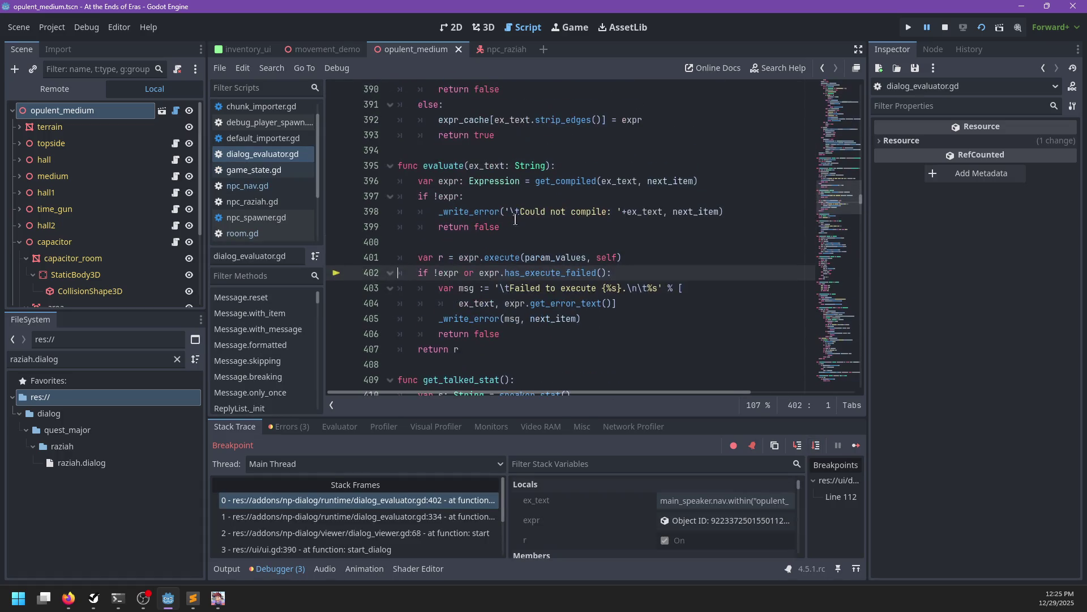
pyautogui.press('F12')
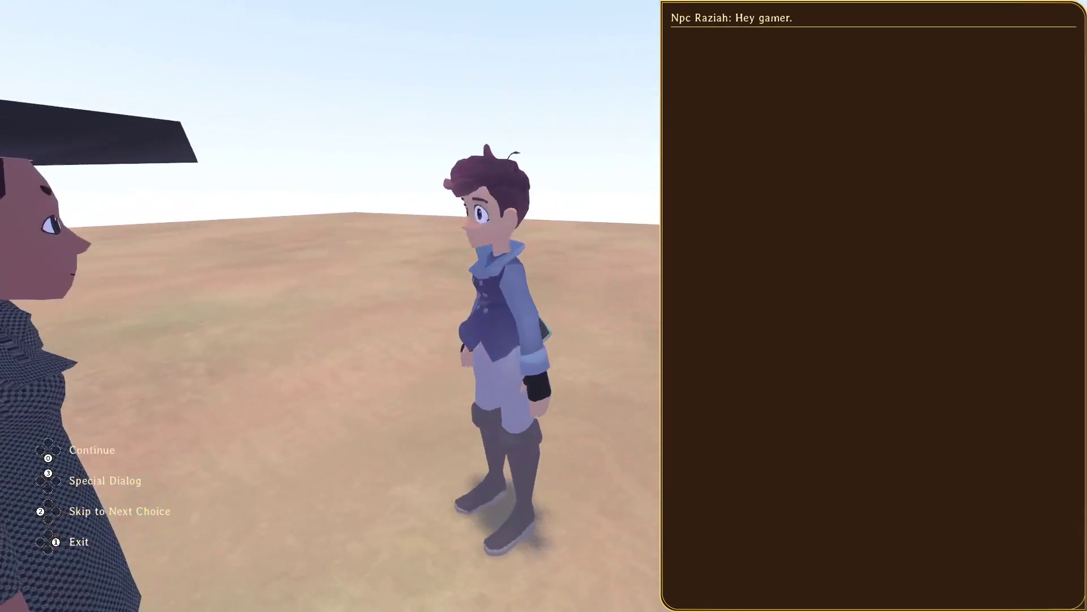
# Dismiss Raziah's 'Hey gamer.' line, choose Save and Quit from the pause menu, and exit the game
pyautogui.press('Escape')
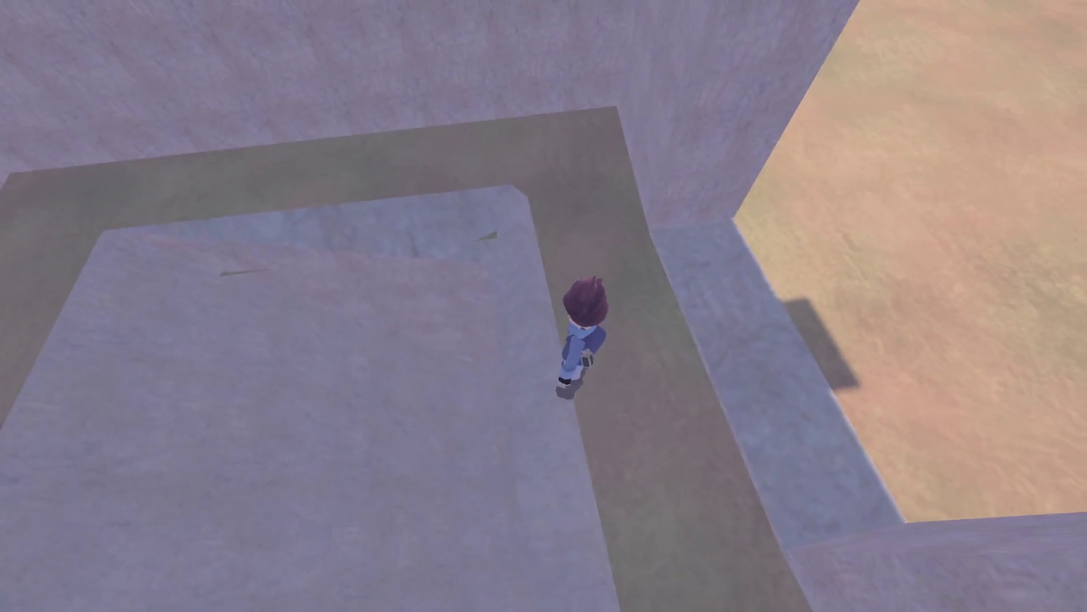
pyautogui.press('Escape')
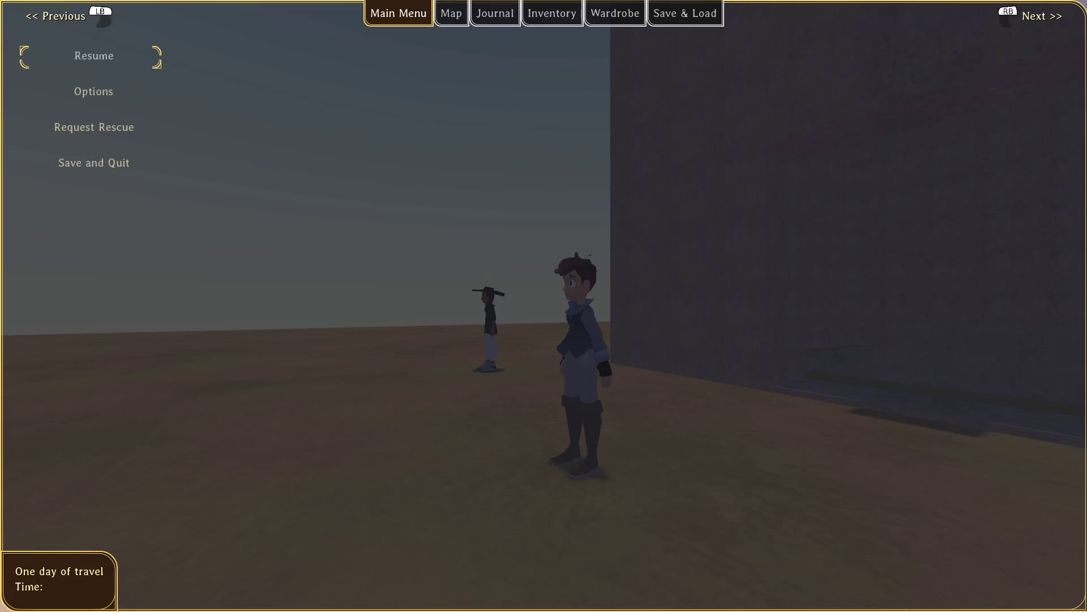
pyautogui.press('Down')
pyautogui.press('Down')
pyautogui.press('Down')
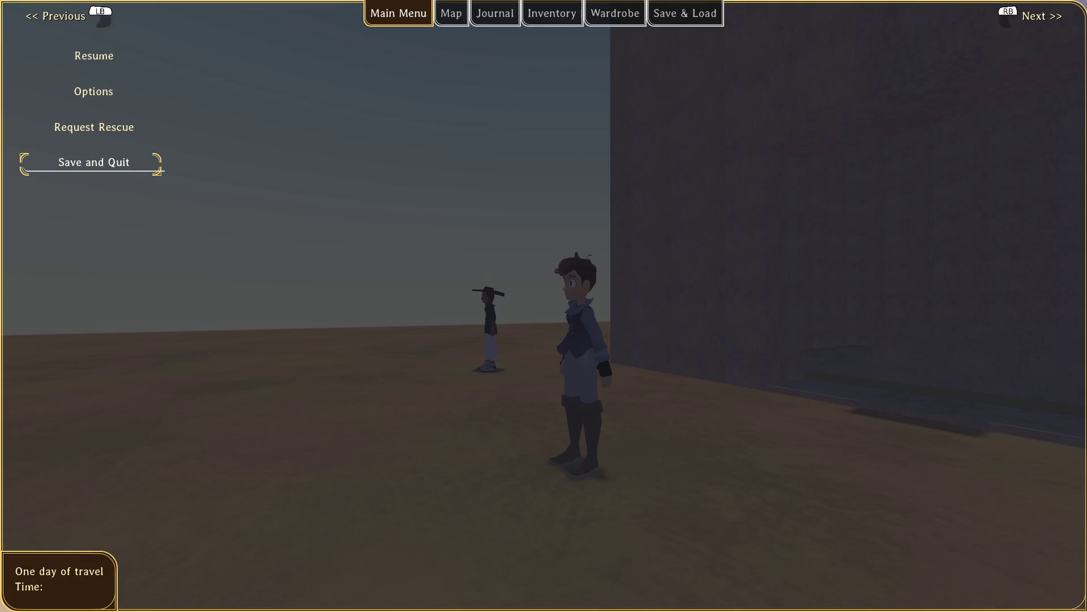
pyautogui.press('Return')
pyautogui.click(115, 149)
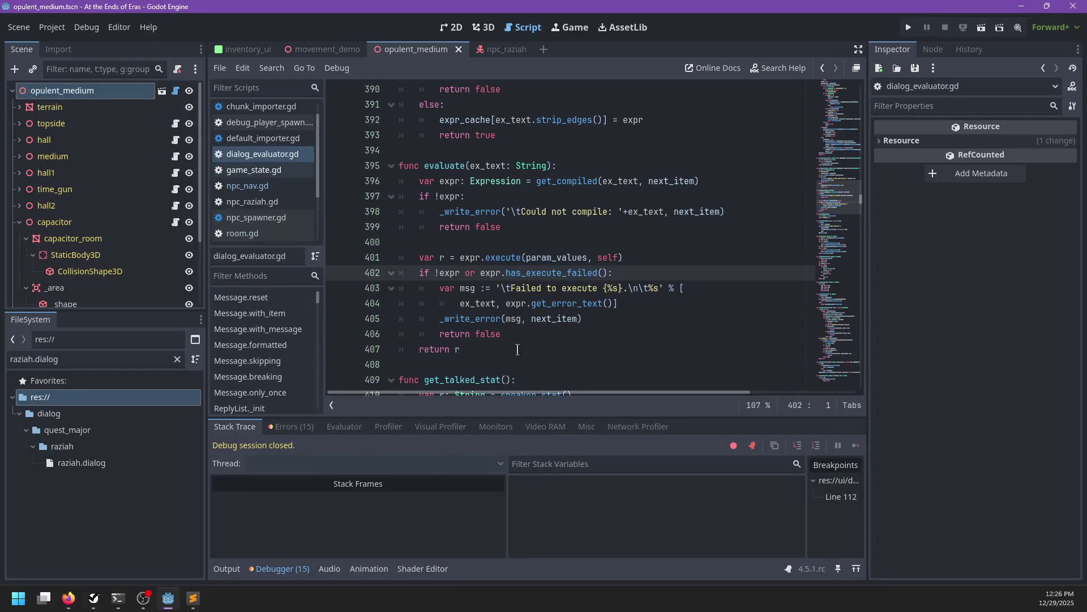
pyautogui.hotkey('alt', 'Tab')
# In raziah.dialog, search ':opu' to reach the :opulent_medium(0) section and its 'Hey gamer.' line
pyautogui.click(193, 598)
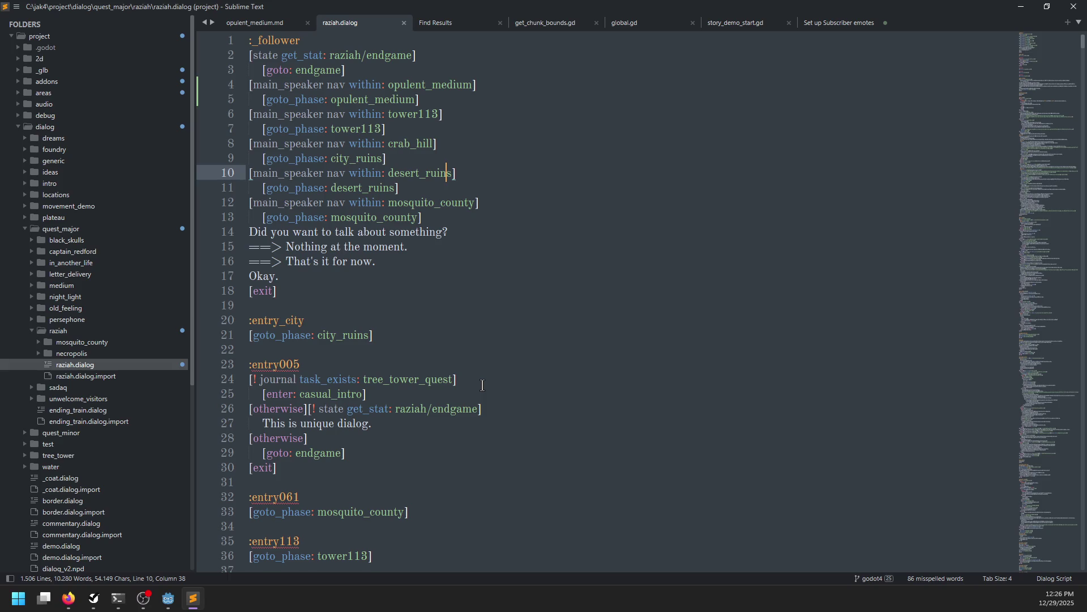
pyautogui.click(422, 86)
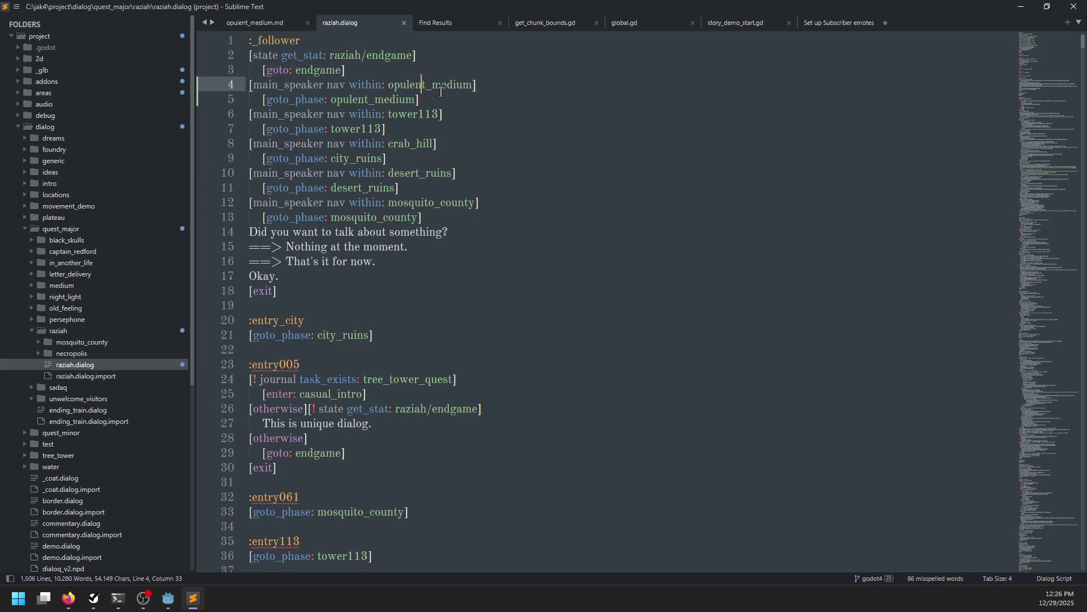
pyautogui.press('F12')
pyautogui.hotkey('ctrl', 'f')
pyautogui.write(':opulen')
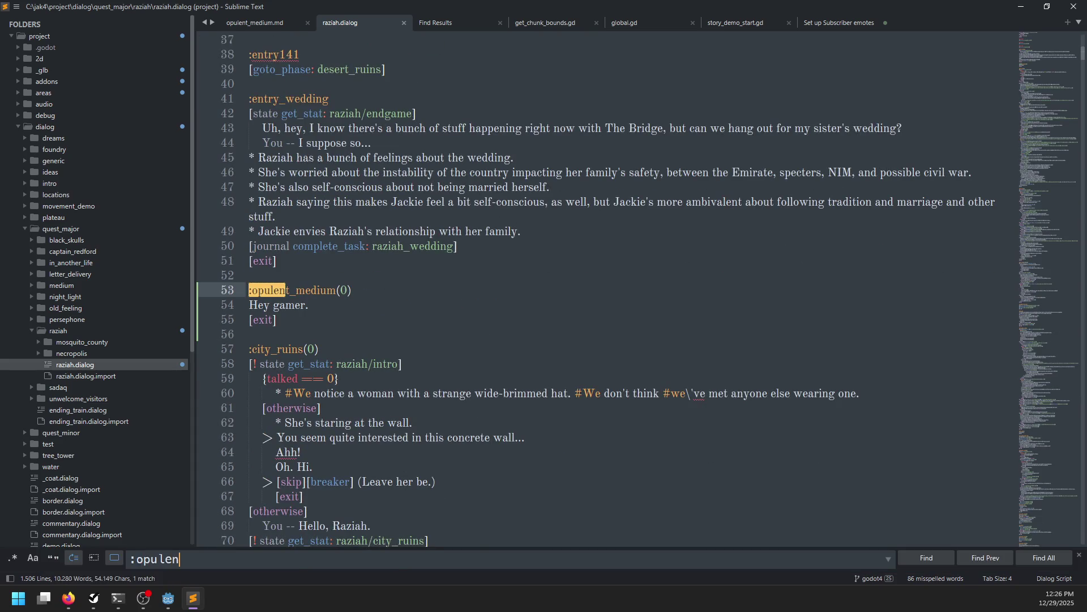
pyautogui.press('Escape')
pyautogui.press('Down')
pyautogui.hotkey('ctrl', 'Right')
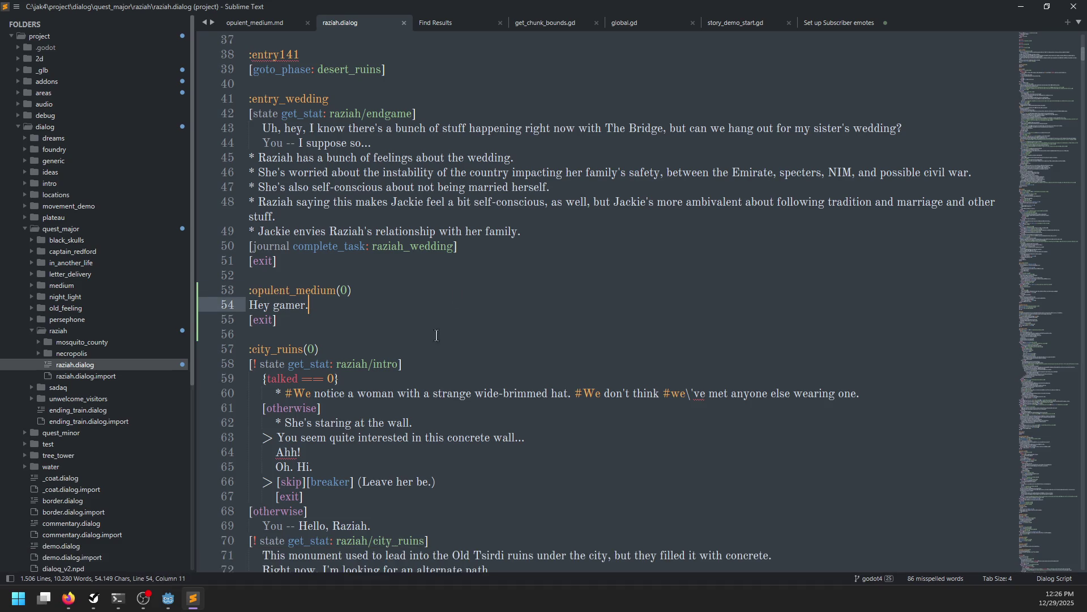
pyautogui.moveTo(193, 604)
# Back in Godot, filter the FileSystem for 'global' and open global.gd
pyautogui.click(168, 599)
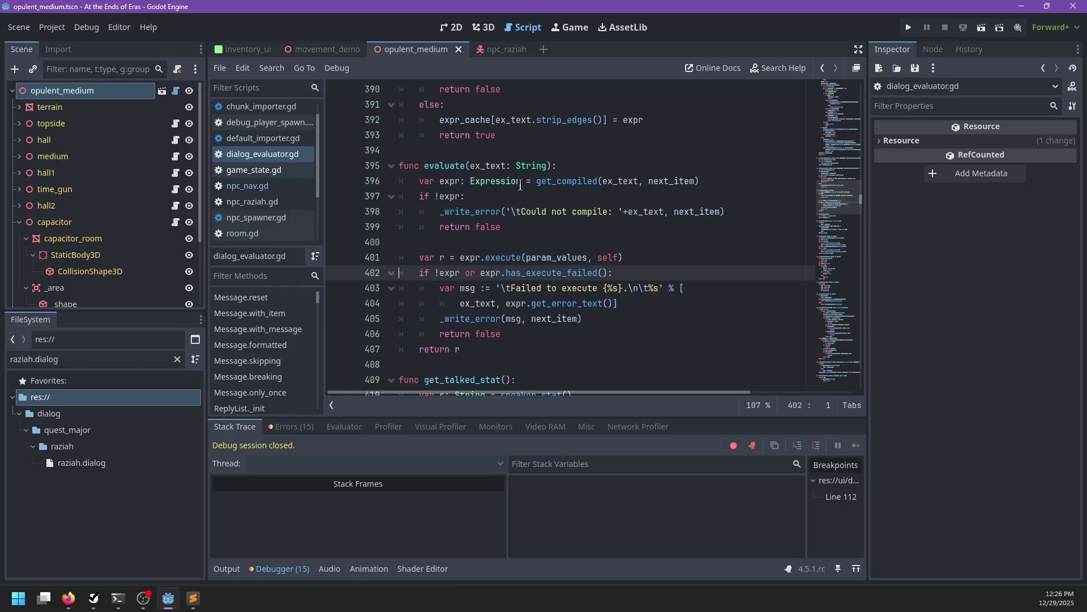
pyautogui.click(247, 186)
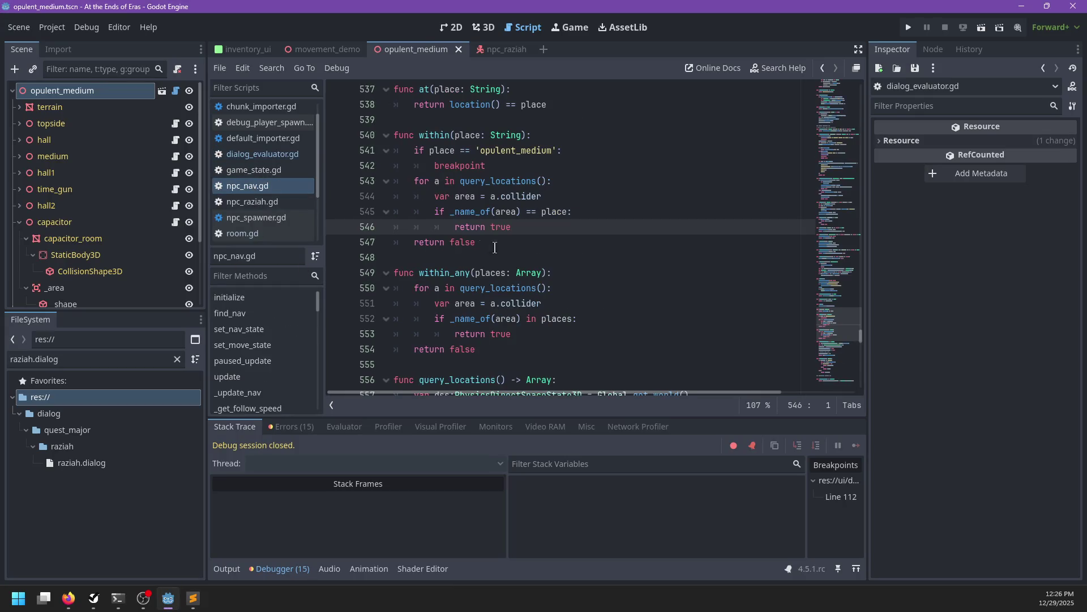
pyautogui.click(53, 28)
pyautogui.scroll(-3, 280, 161)
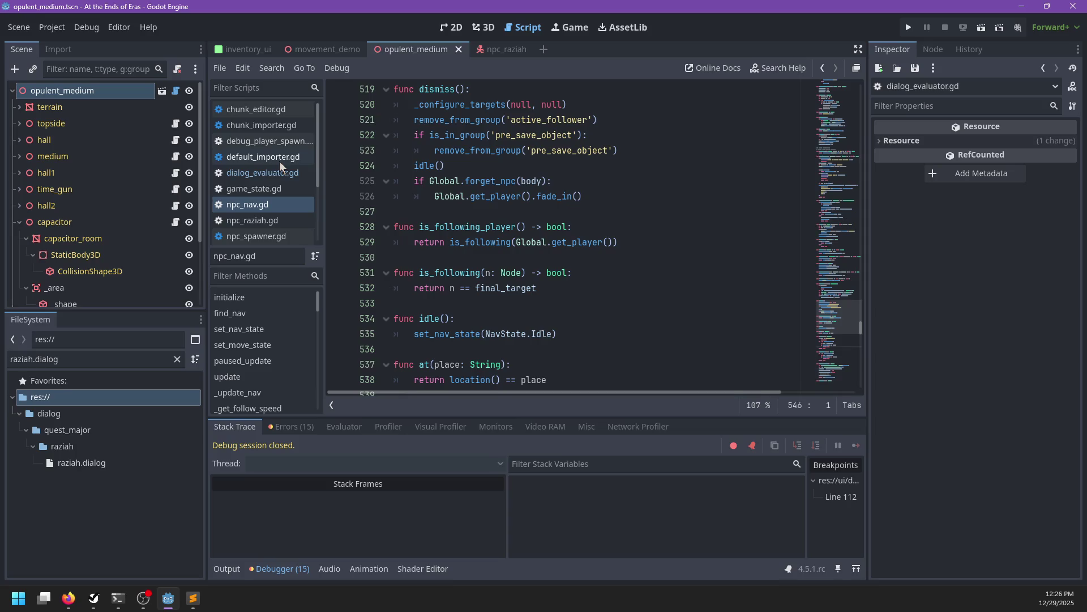
pyautogui.scroll(5, 282, 172)
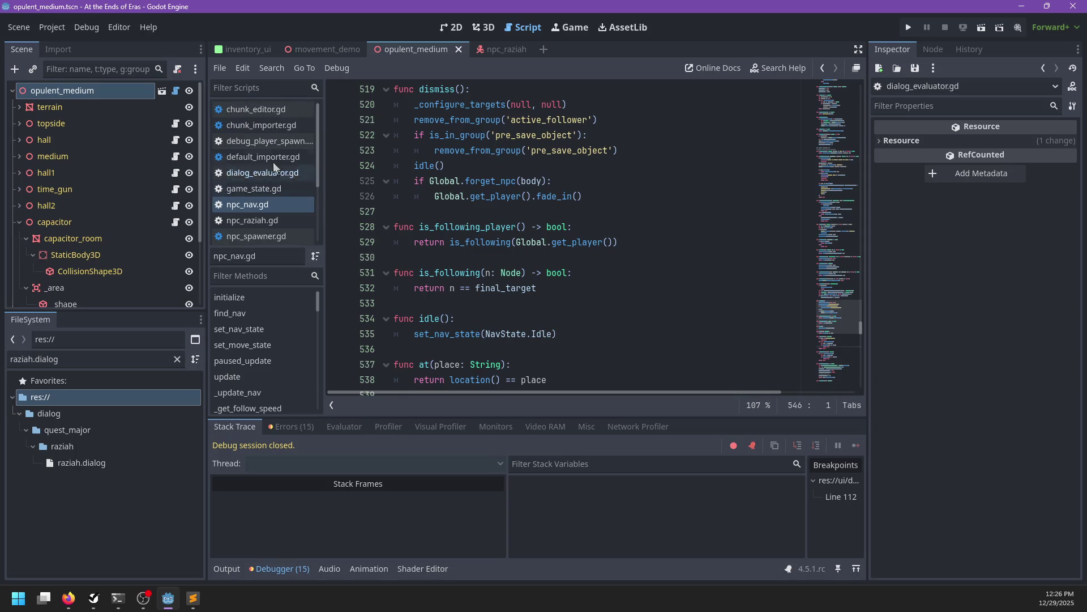
pyautogui.click(123, 366)
pyautogui.write('global')
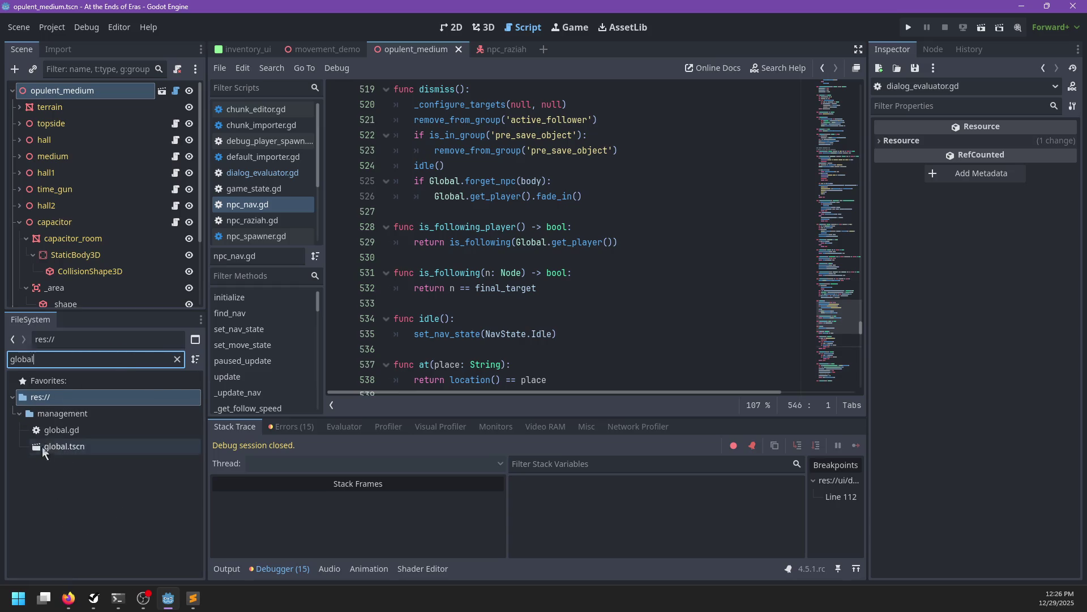
pyautogui.doubleClick(53, 431)
# Search global.gd for 'npc', then declare 'var npcs : NPCManager' below stats_temp
pyautogui.hotkey('ctrl', 'f')
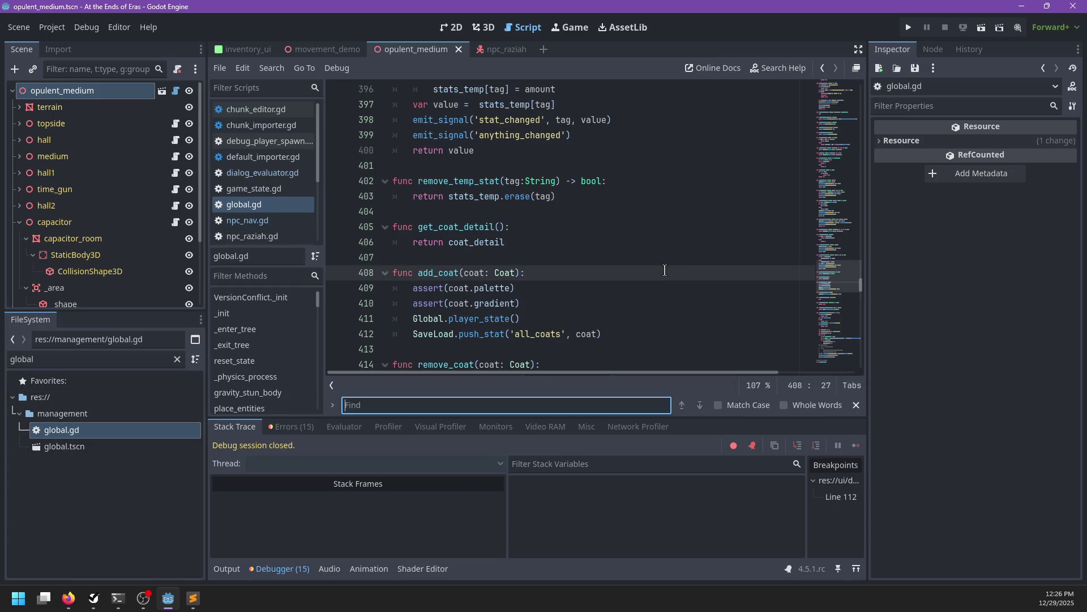
pyautogui.write('npc')
pyautogui.press('Escape')
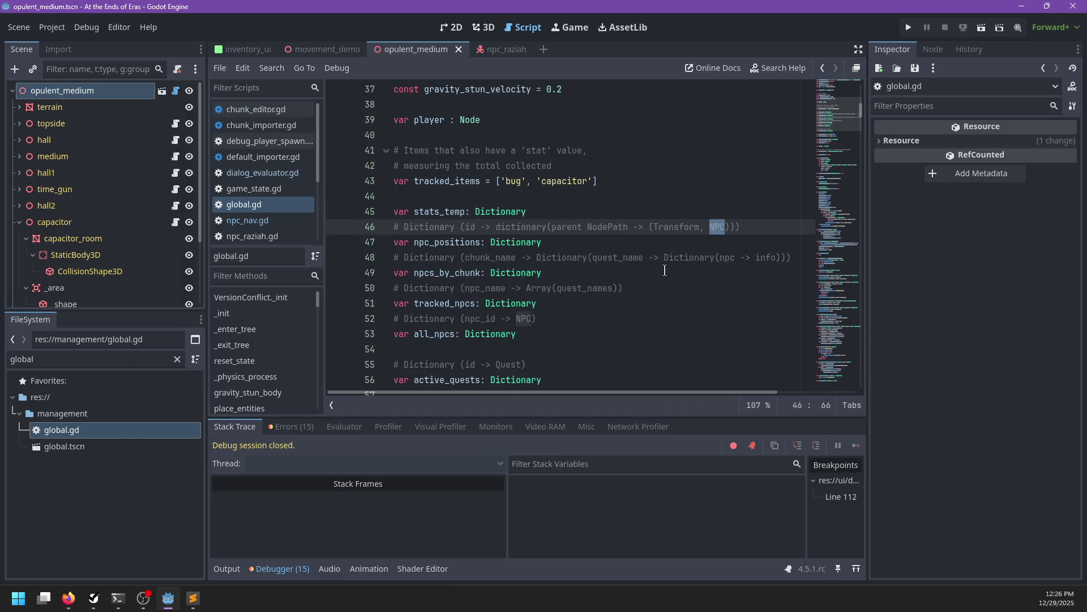
pyautogui.scroll(-2, 542, 242)
pyautogui.scroll(1, 550, 183)
pyautogui.click(566, 163)
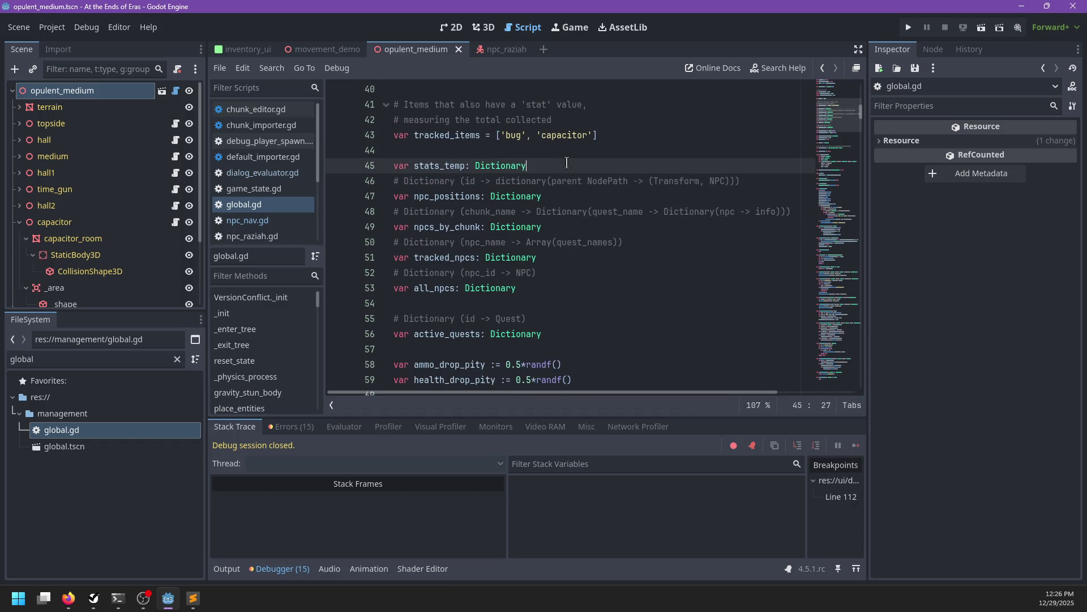
pyautogui.press('Return')
pyautogui.press('Return')
pyautogui.write('var npcs : NPC')
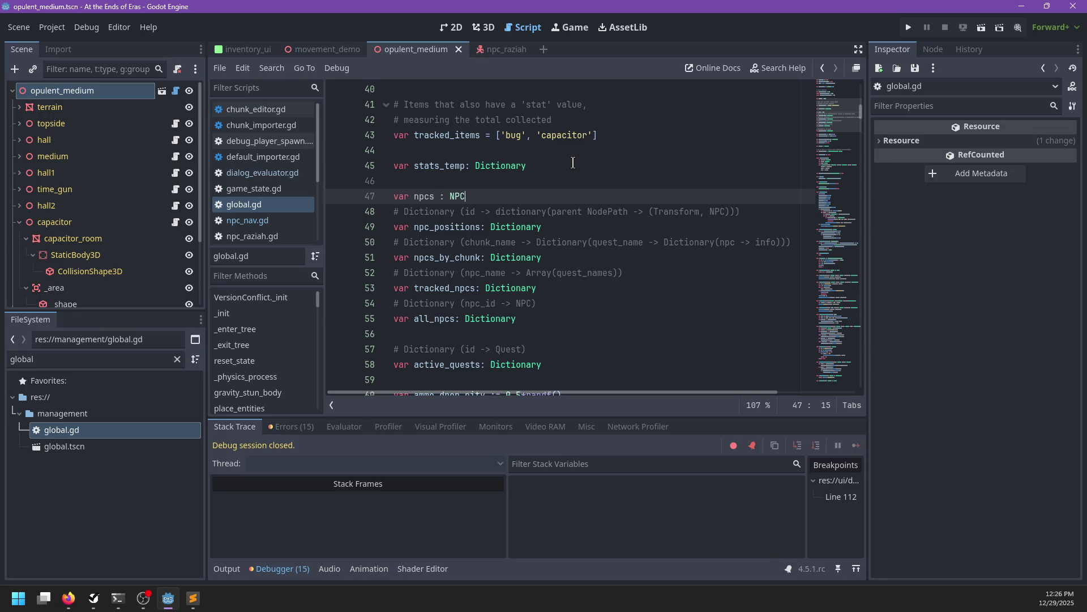
pyautogui.write('Track')
pyautogui.hotkey('ctrl', 'BackSpace')
pyautogui.write('NPCManager')
# Create a new script npc_manager.gd in the management folder
pyautogui.rightClick(97, 411)
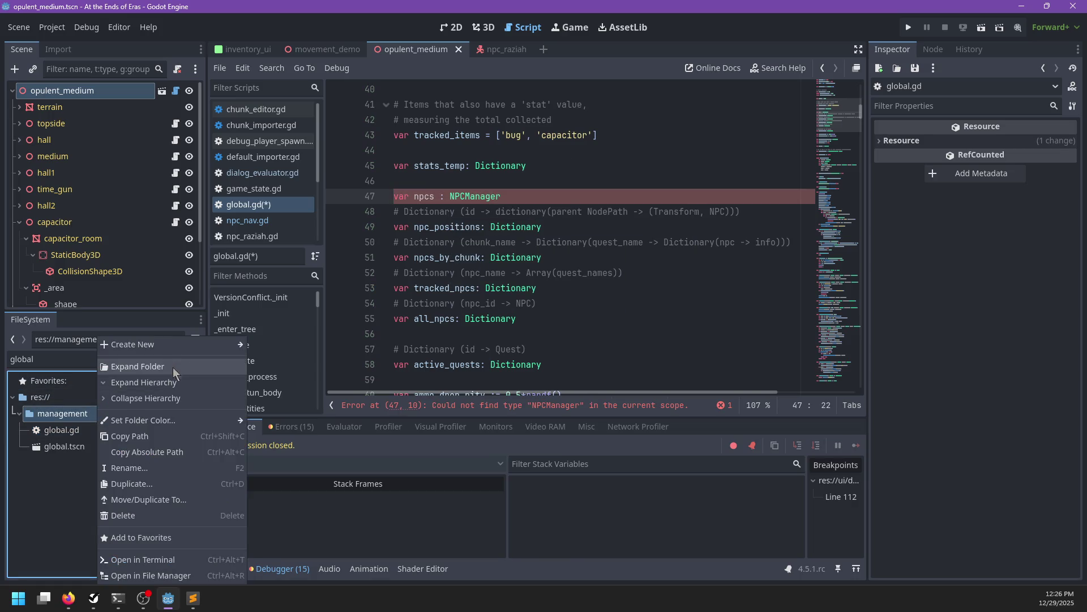
pyautogui.moveTo(186, 345)
pyautogui.click(290, 376)
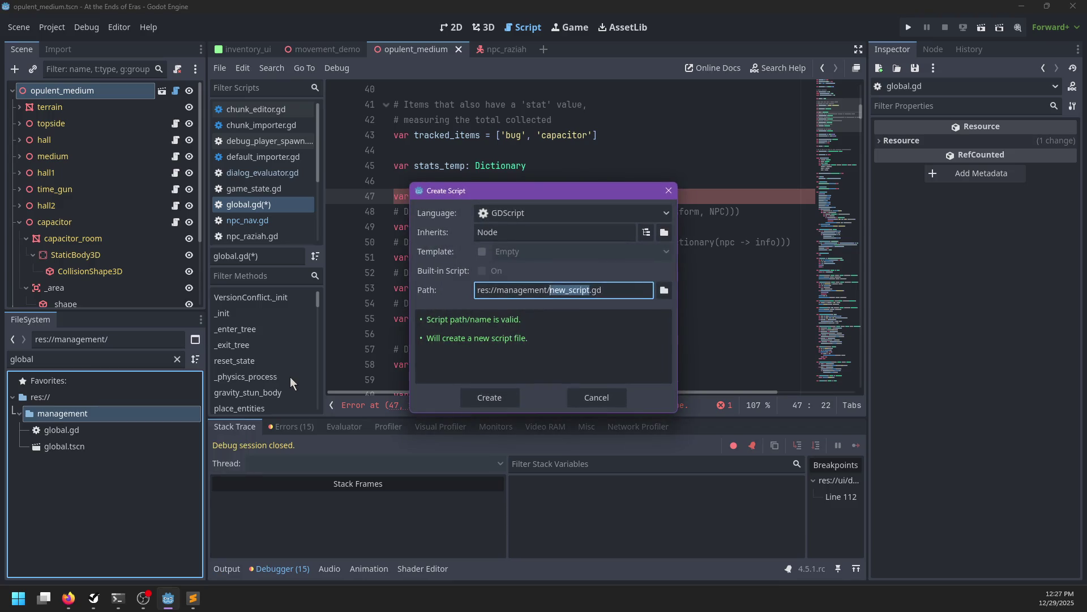
pyautogui.write('npc_manager')
pyautogui.press('Return')
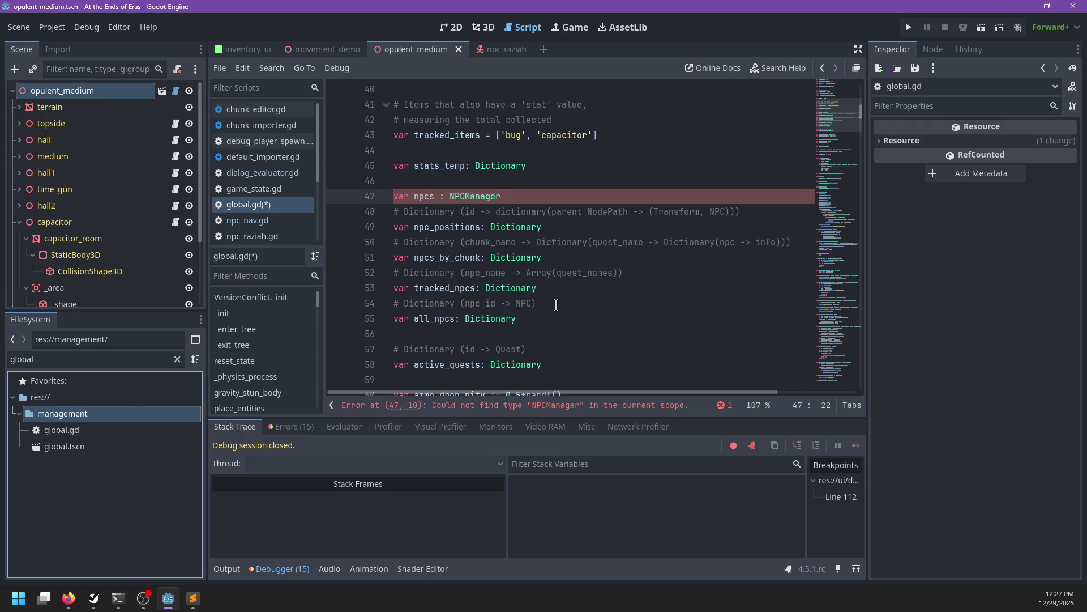
# Cut the NPC declarations on lines 47–55 of global.gd, then undo the cut
pyautogui.moveTo(556, 318); pyautogui.dragTo(581, 196)
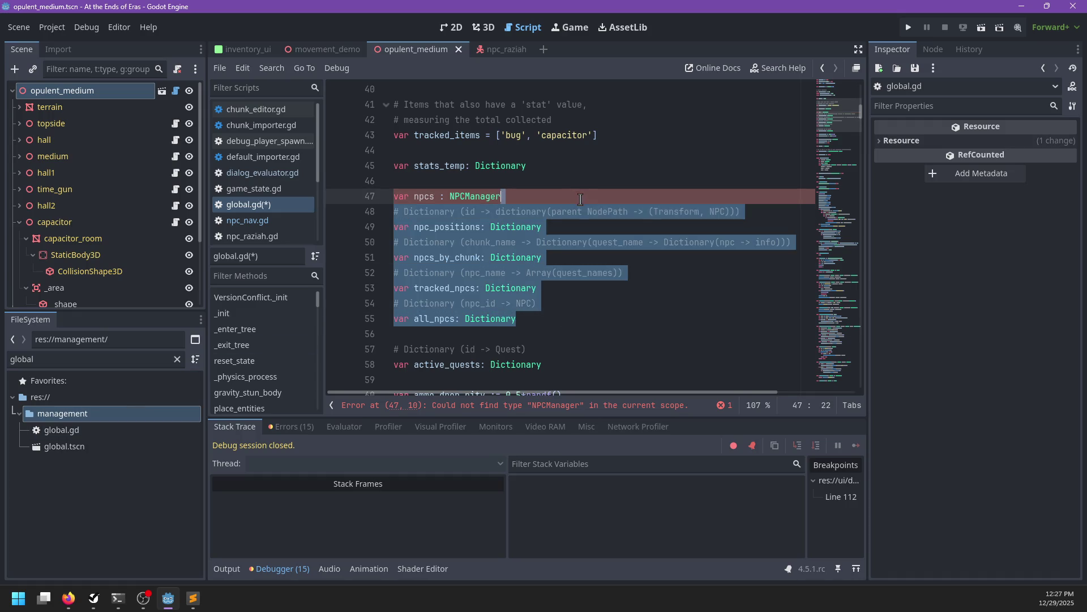
pyautogui.hotkey('ctrl', 'x')
pyautogui.hotkey('ctrl', 'z')
# In Sublime Text, expand writing > design and open design_doc.md and tech.md
pyautogui.click(192, 598)
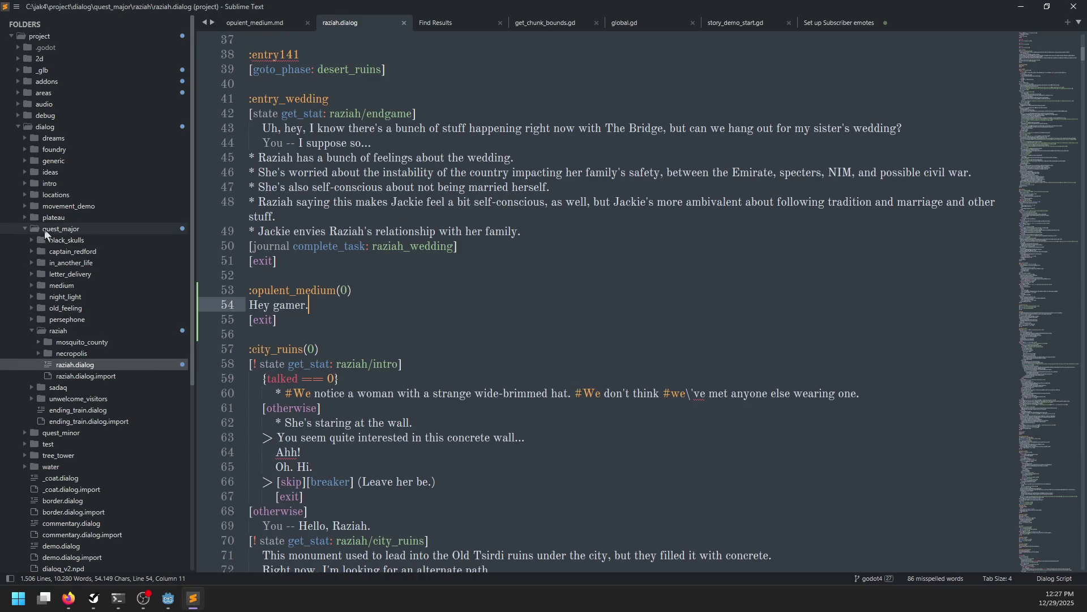
pyautogui.scroll(-5, 62, 317)
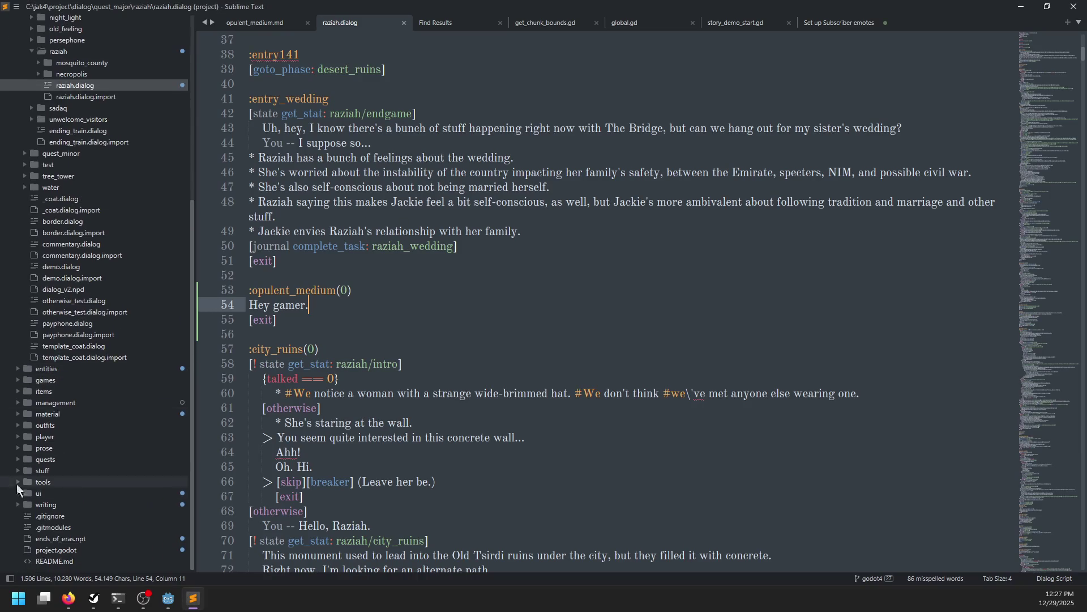
pyautogui.click(20, 506)
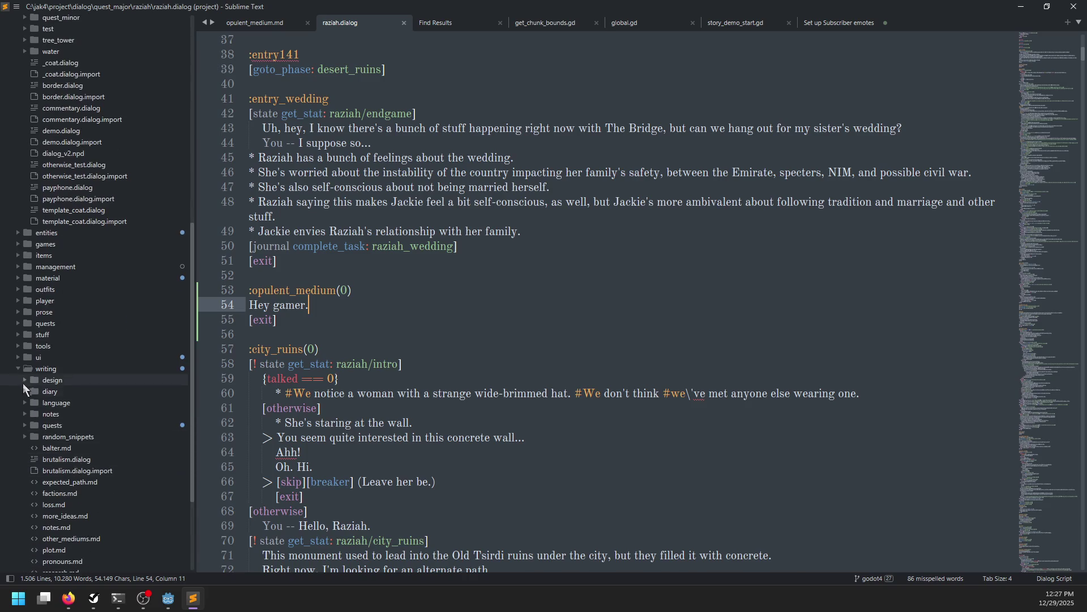
pyautogui.click(24, 381)
pyautogui.scroll(-1, 127, 370)
pyautogui.click(109, 355)
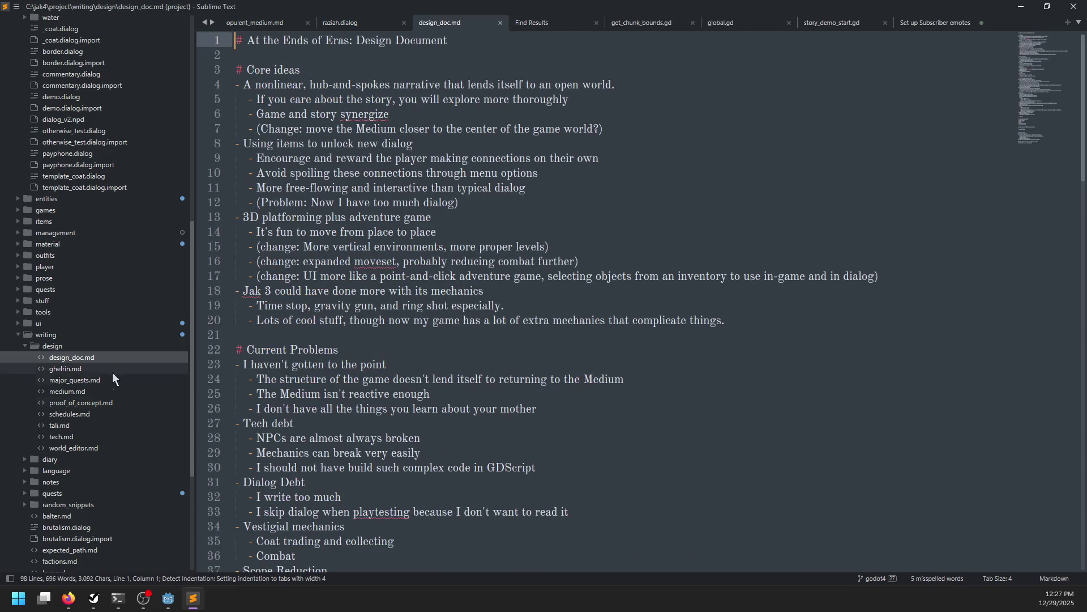
pyautogui.click(73, 437)
# Scroll tech.md down to the Spawners notes, then return to Godot
pyautogui.scroll(-5, 532, 206)
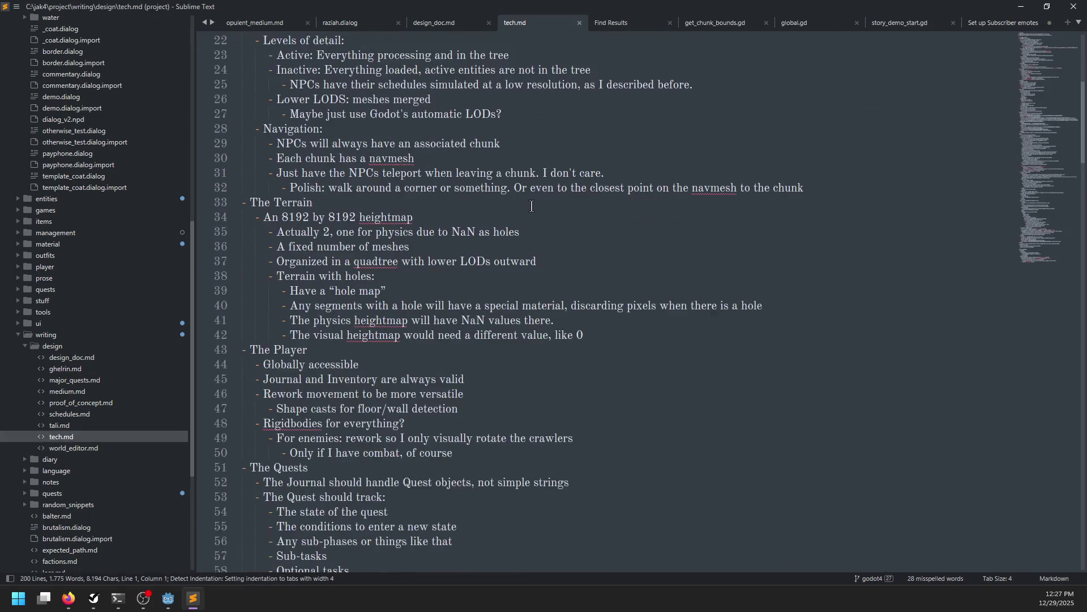
pyautogui.scroll(-8, 531, 206)
pyautogui.scroll(-7, 498, 234)
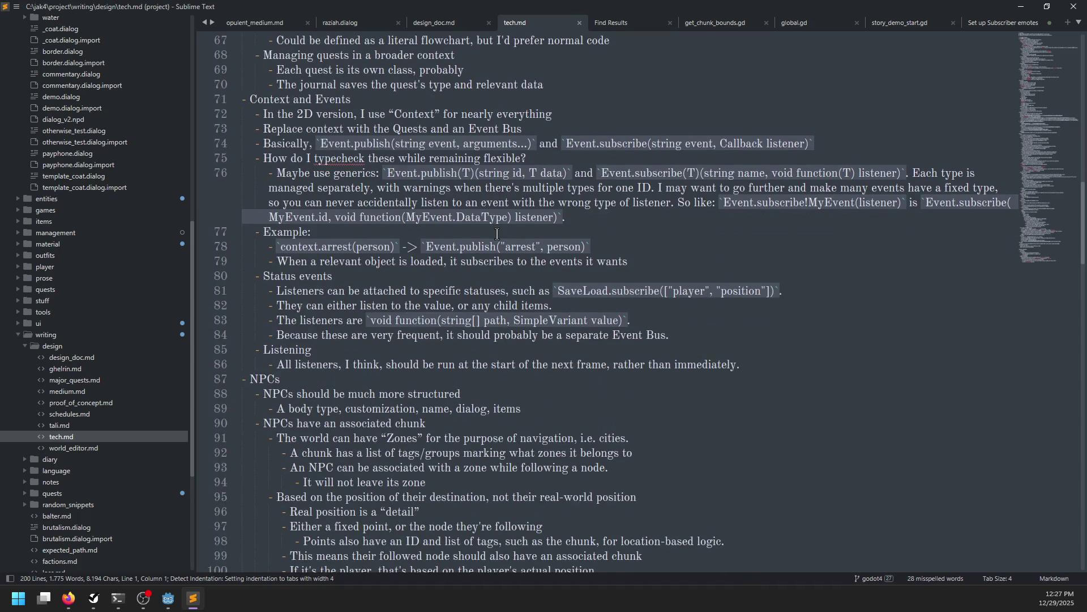
pyautogui.scroll(-5, 497, 234)
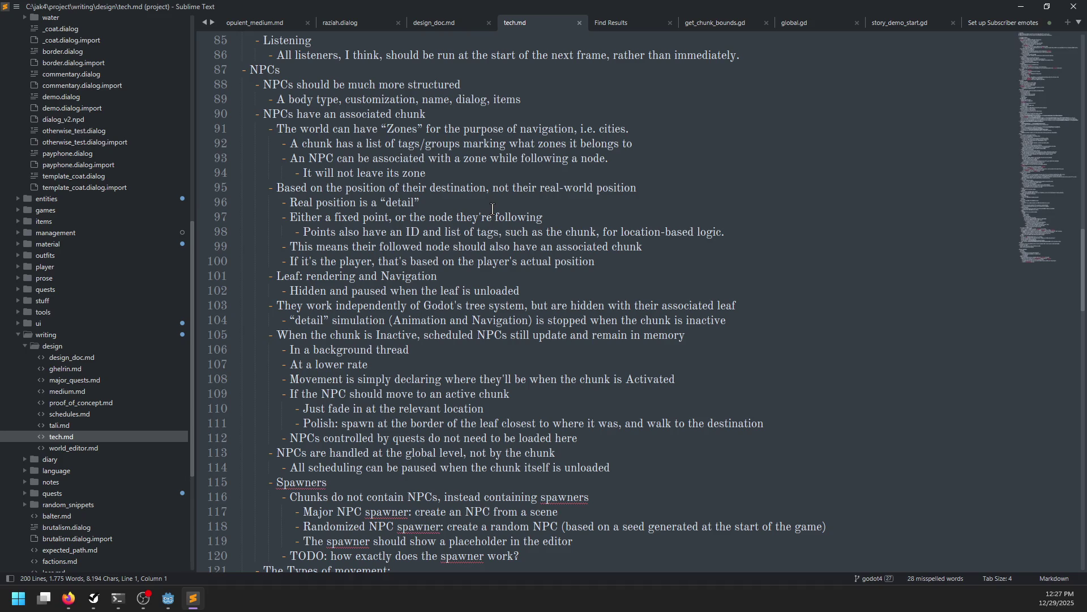
pyautogui.scroll(-4, 490, 201)
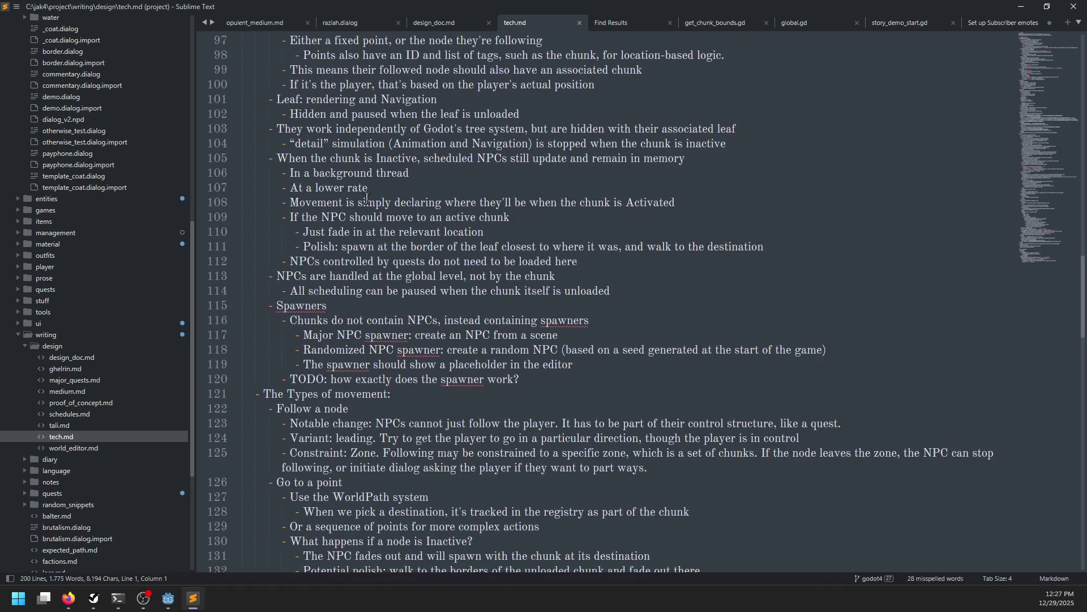
pyautogui.scroll(-3, 366, 198)
pyautogui.scroll(-3, 408, 192)
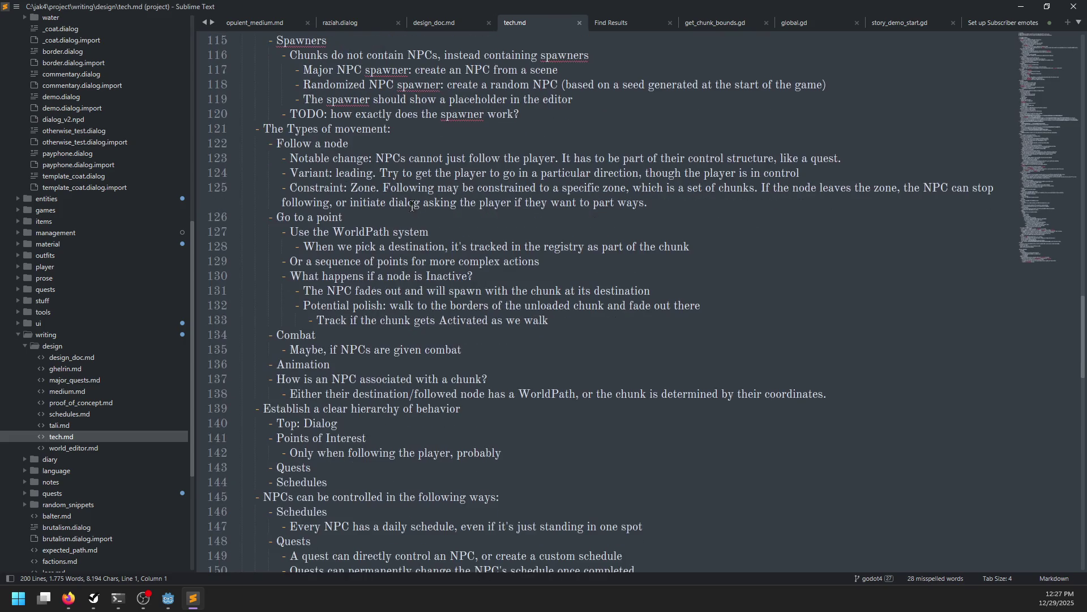
pyautogui.hotkey('alt', 'Tab')
# Select the opulent_medium node and open its npc_spawner.gd script
pyautogui.scroll(-2, 113, 187)
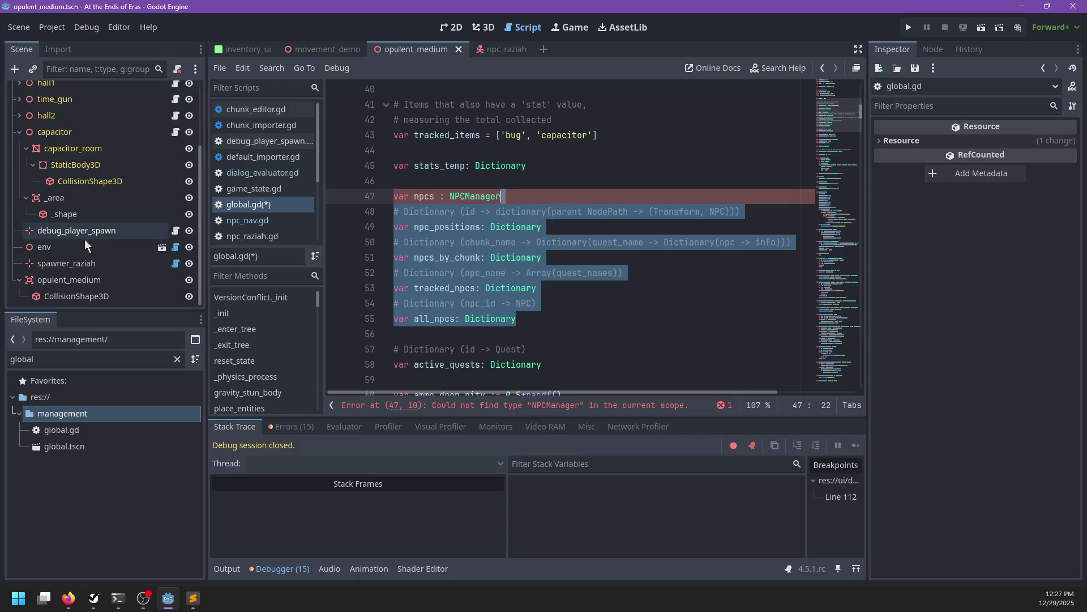
pyautogui.click(100, 281)
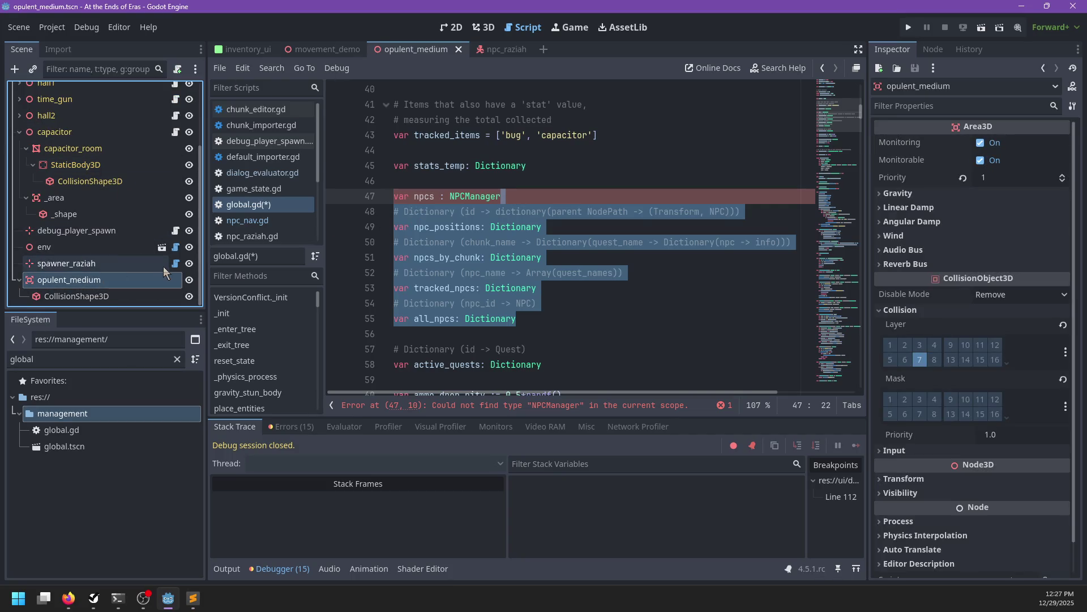
pyautogui.click(176, 264)
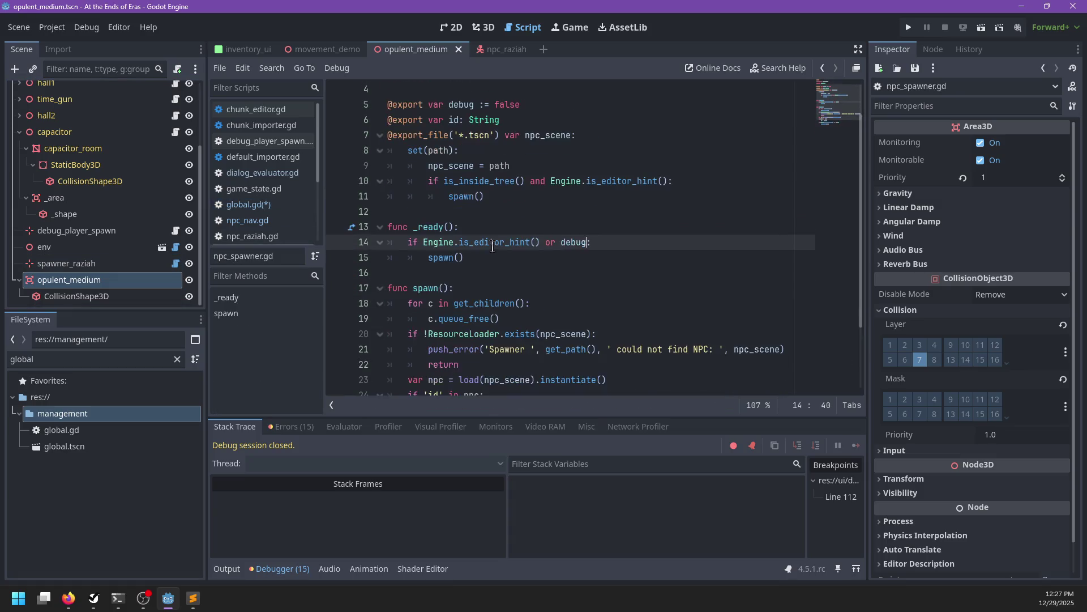
pyautogui.scroll(-2, 493, 247)
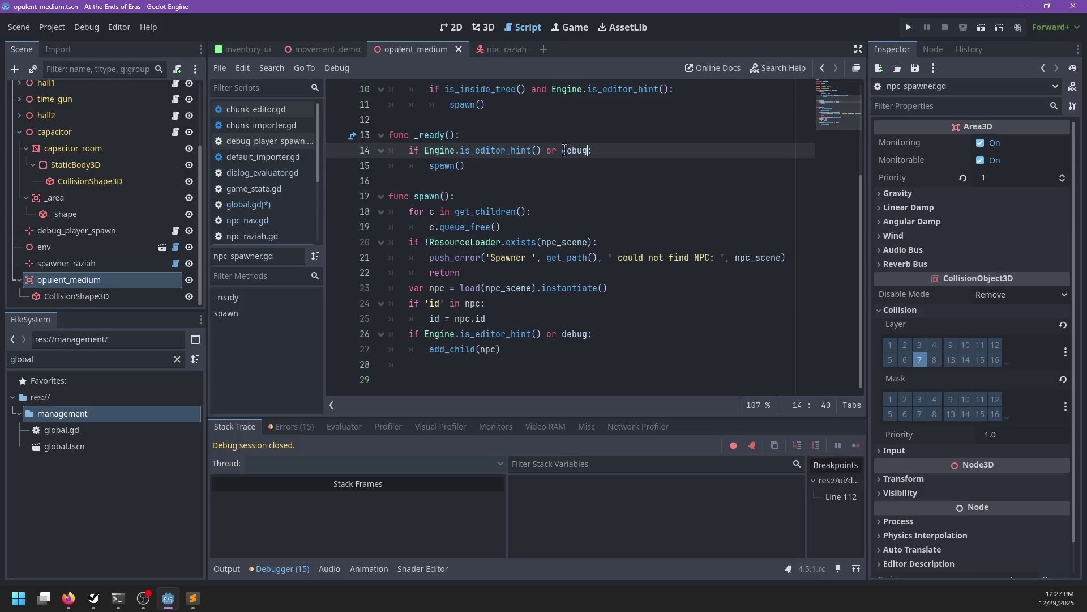
pyautogui.scroll(3, 566, 150)
# Try deleting the debug export variable and the debug condition in _ready, then undo
pyautogui.moveTo(479, 149); pyautogui.dragTo(543, 133)
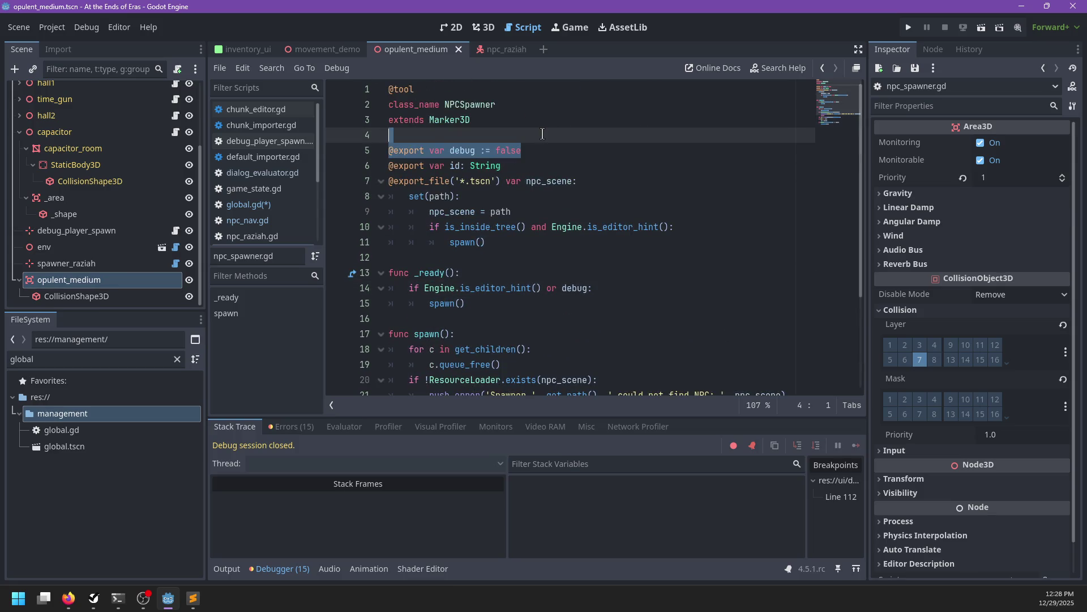
pyautogui.press('BackSpace')
pyautogui.scroll(-3, 542, 136)
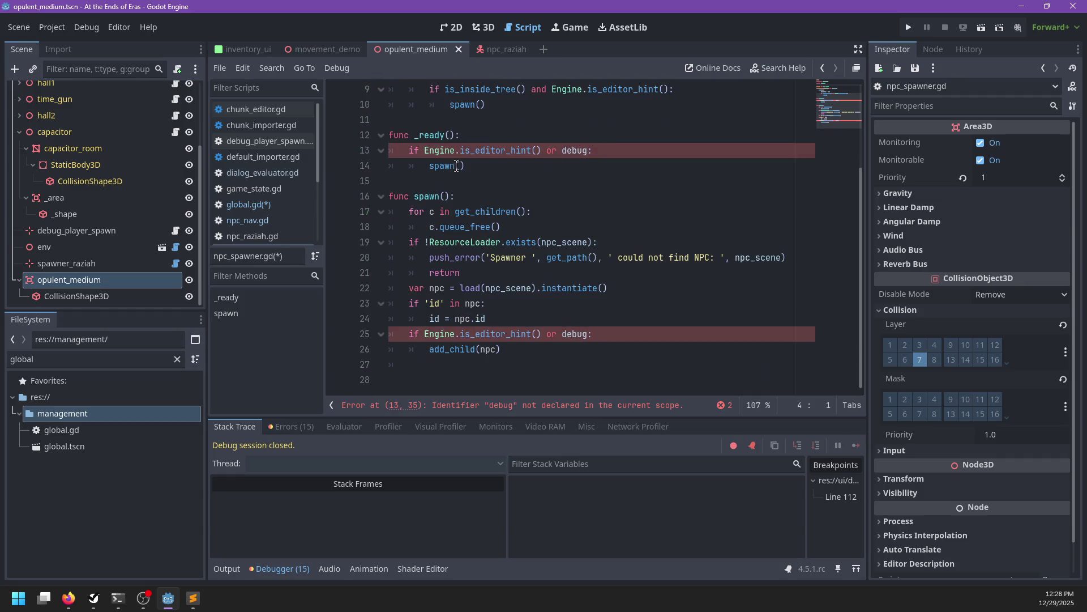
pyautogui.moveTo(429, 166); pyautogui.dragTo(409, 150)
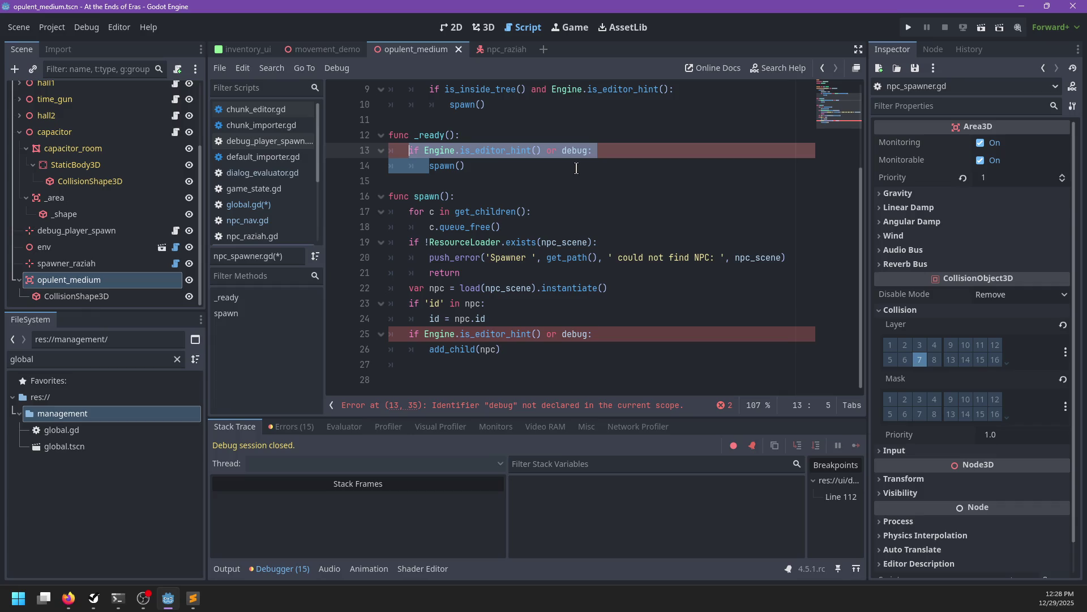
pyautogui.press('BackSpace')
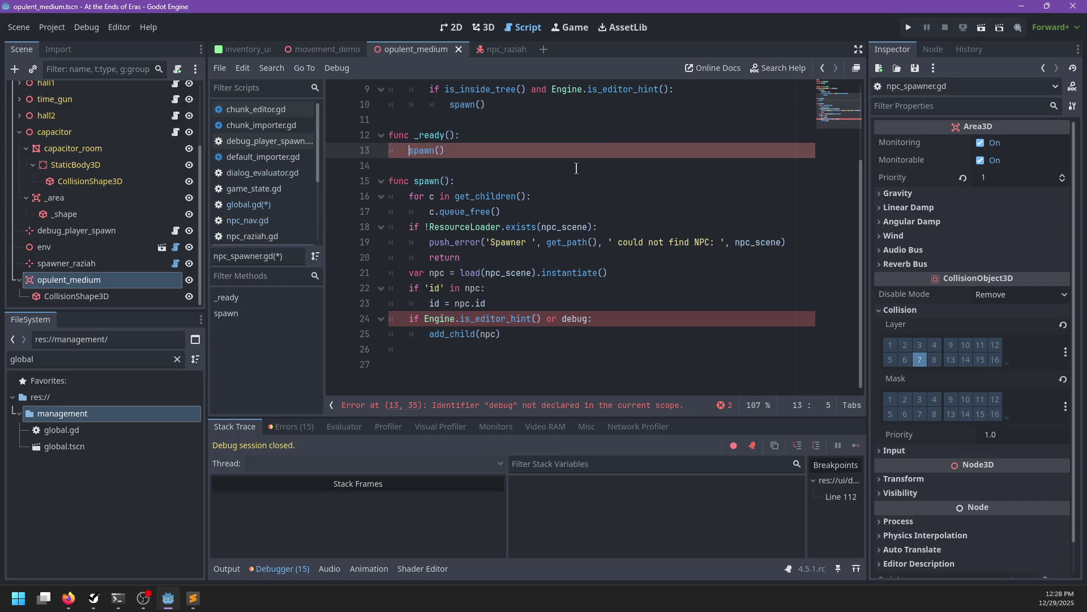
pyautogui.click(513, 340)
pyautogui.press('Return')
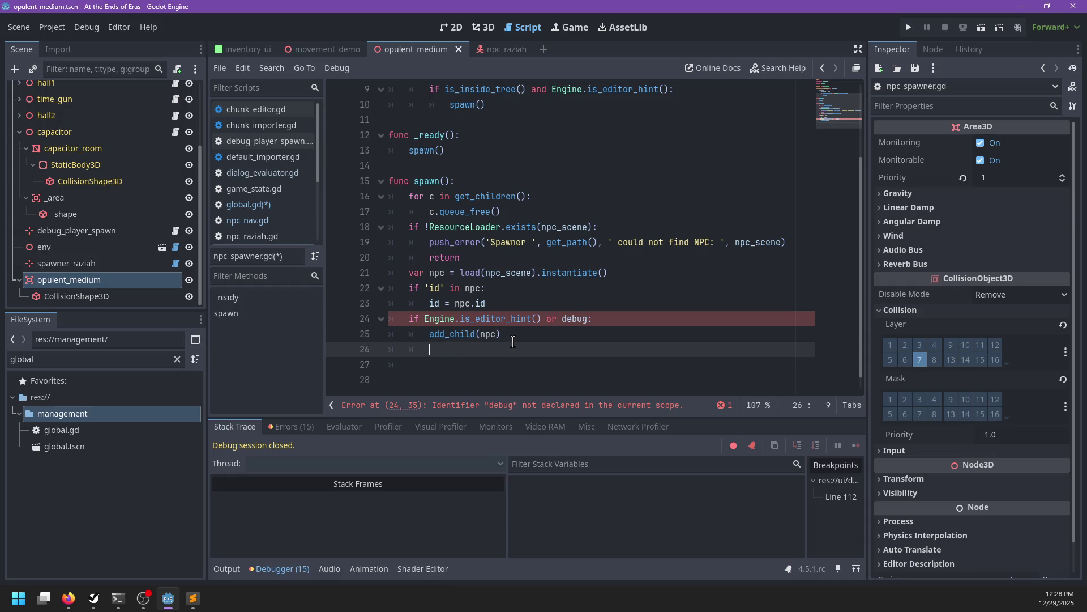
pyautogui.hotkey('ctrl', 'z')
pyautogui.hotkey('ctrl', 'z')
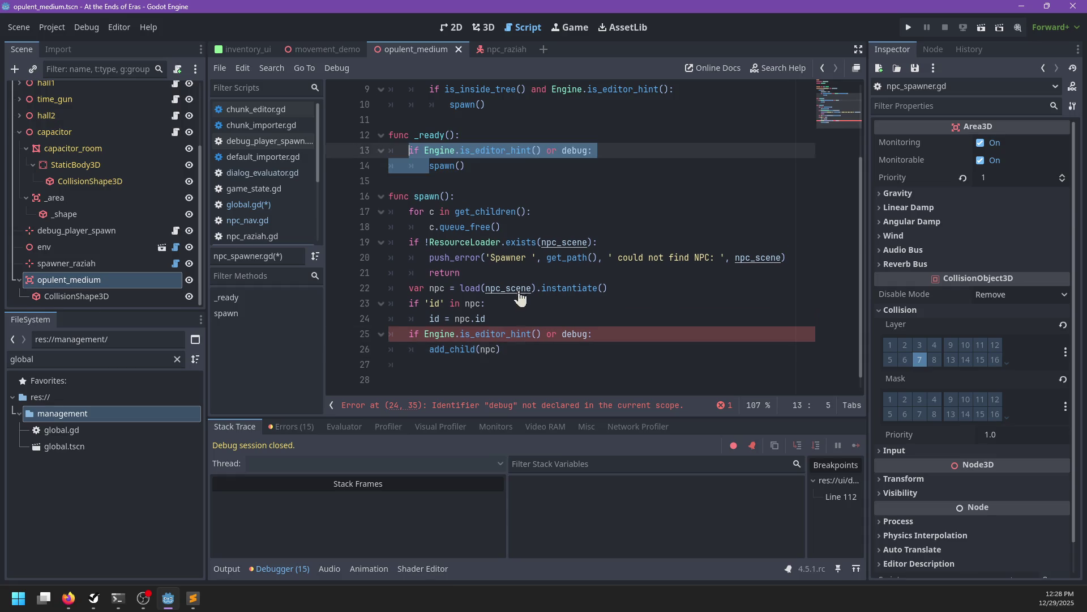
# Replace debug on line 13 with !spawned() and draft a spawned() -> bool function, then undo the draft
pyautogui.doubleClick(566, 150)
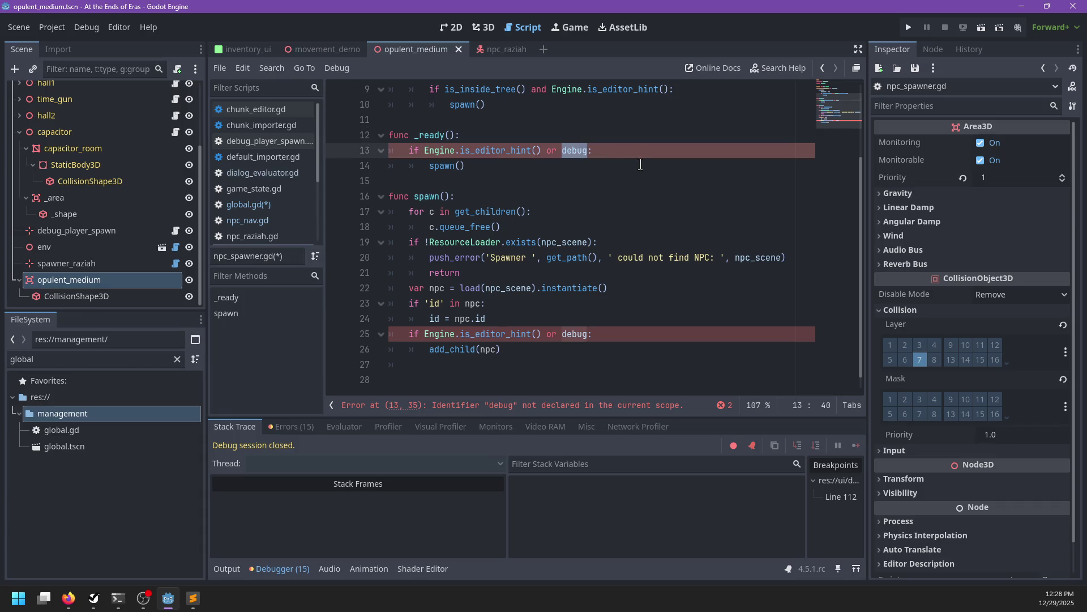
pyautogui.write('!spawned()')
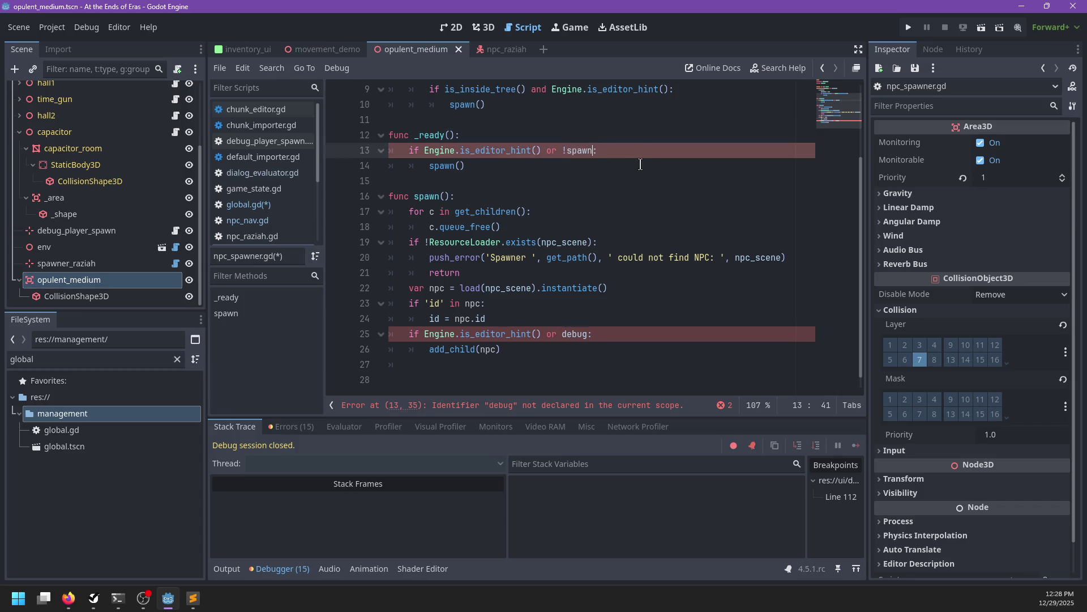
pyautogui.click(641, 164)
pyautogui.press('Return')
pyautogui.press('Return')
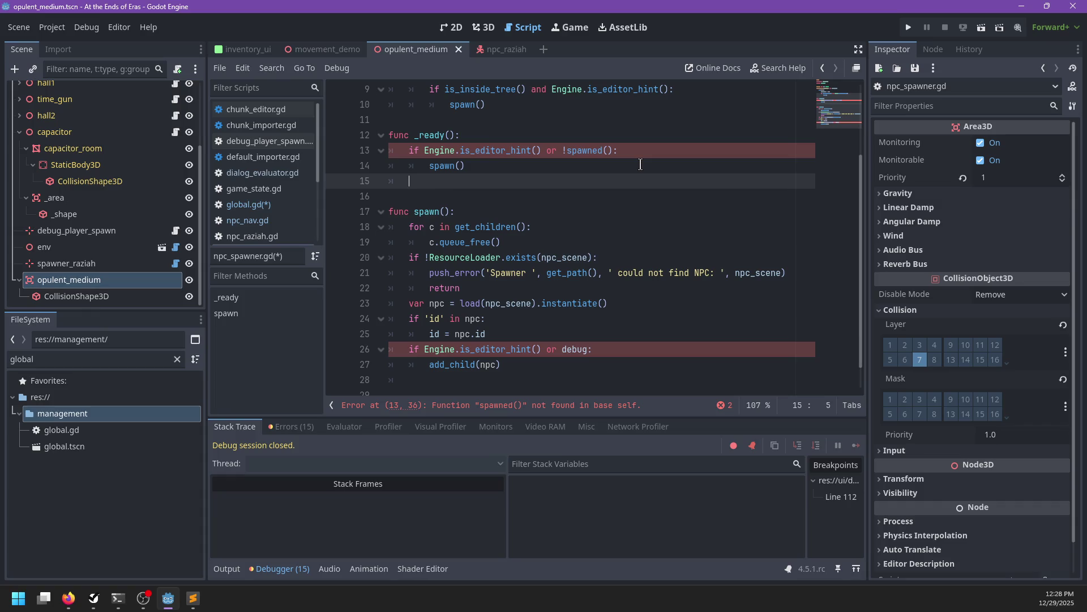
pyautogui.write('func spawned() ')
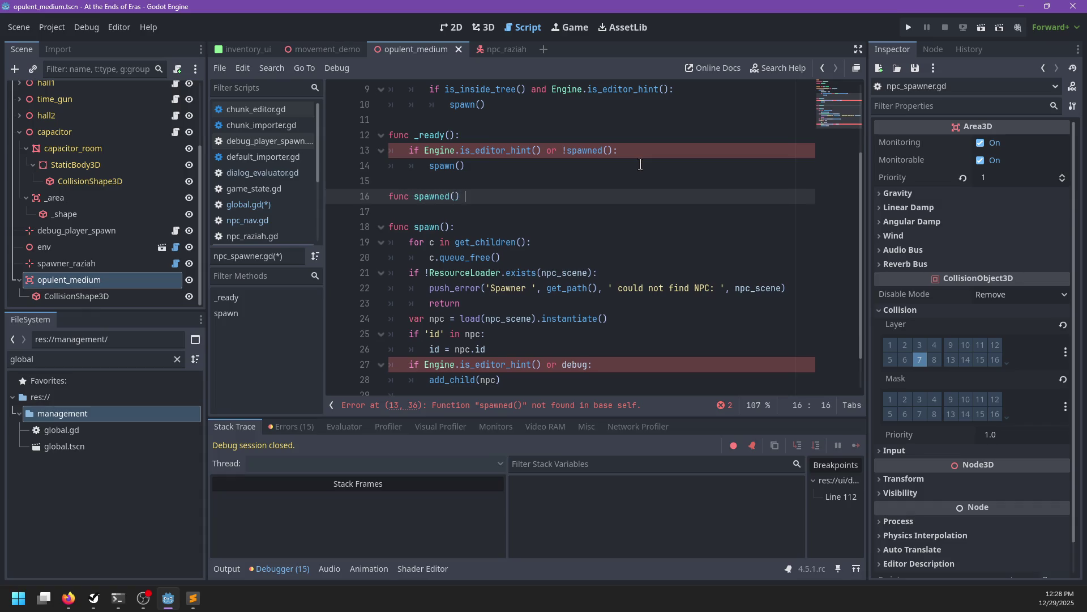
pyautogui.write('-> bool:')
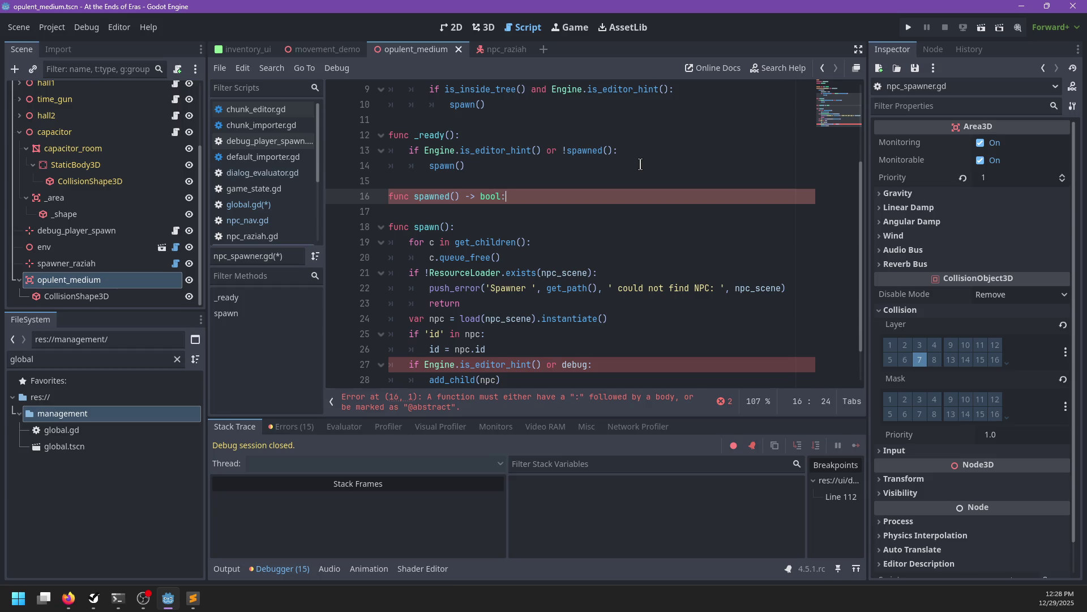
pyautogui.press('Return')
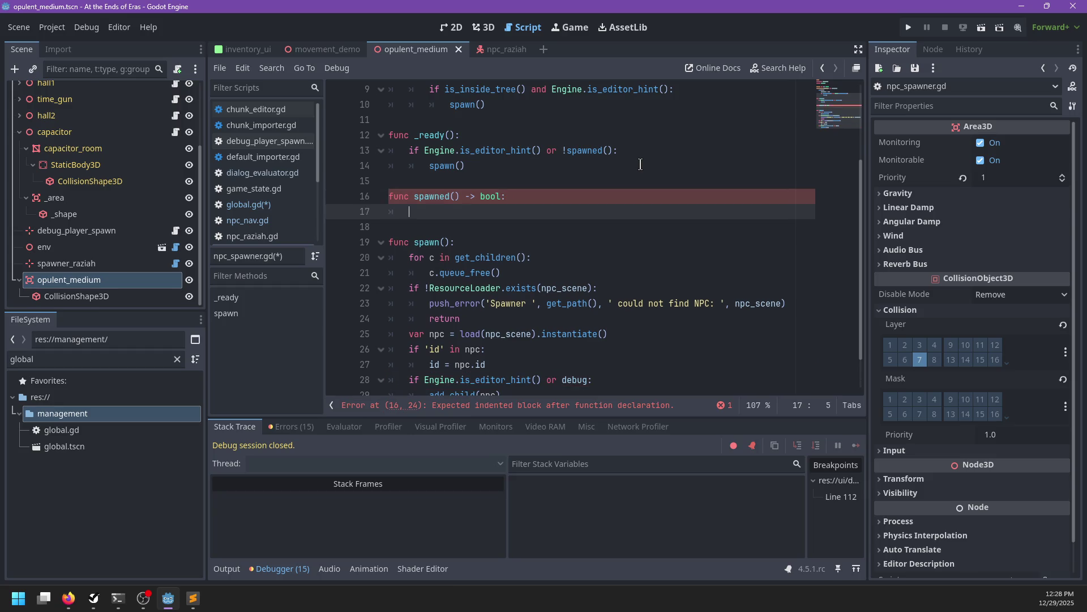
pyautogui.hotkey('ctrl', 'z')
pyautogui.hotkey('ctrl', 'z')
pyautogui.hotkey('ctrl', 'z')
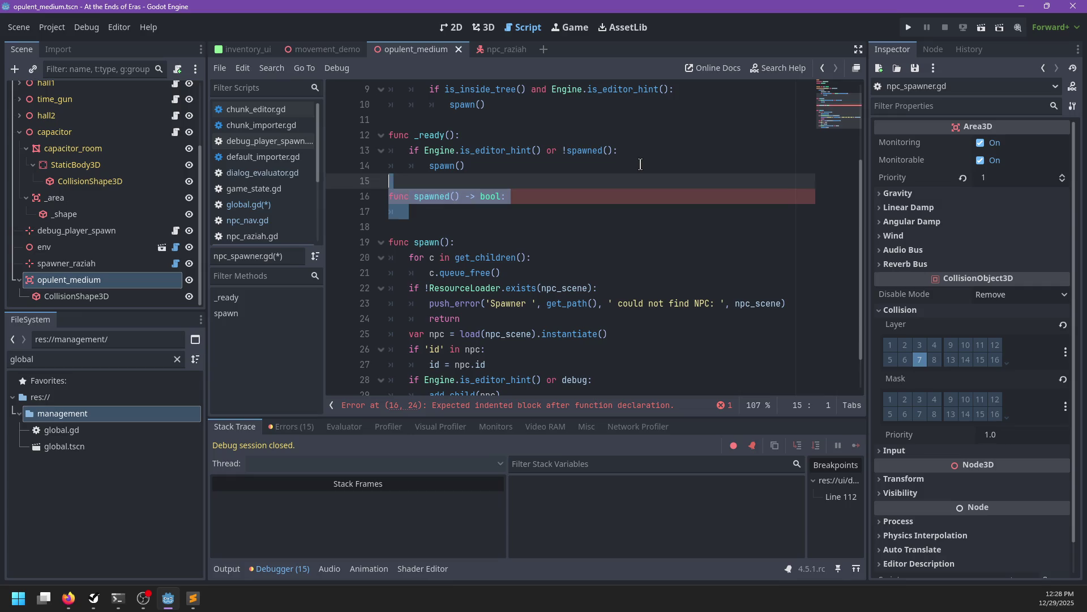
# Complete line 13's condition as !Global.npcs.spawned(id)
pyautogui.click(568, 150)
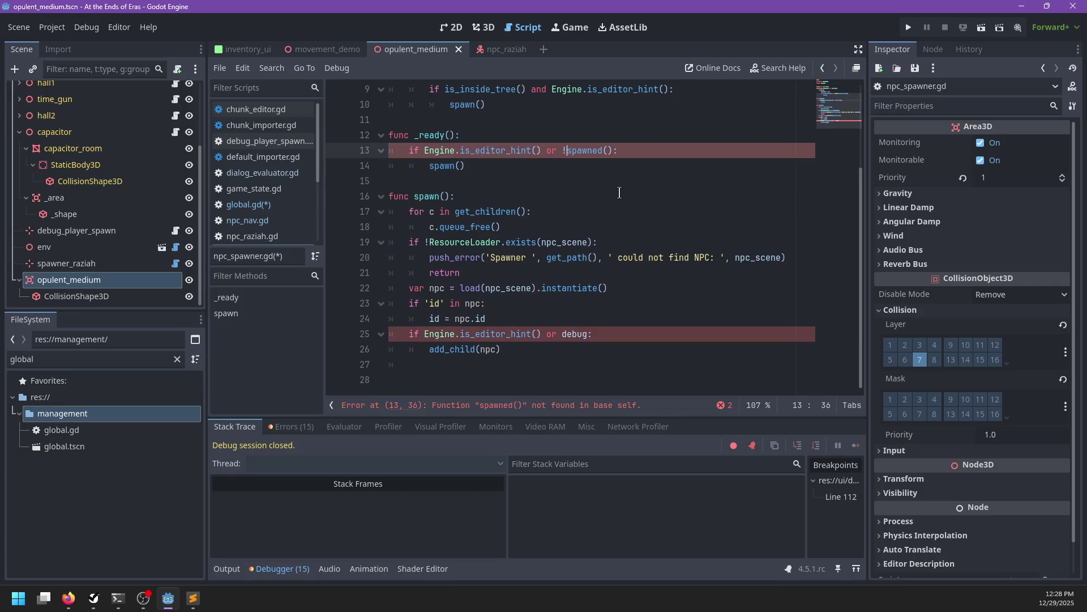
pyautogui.write('Global.npcs.')
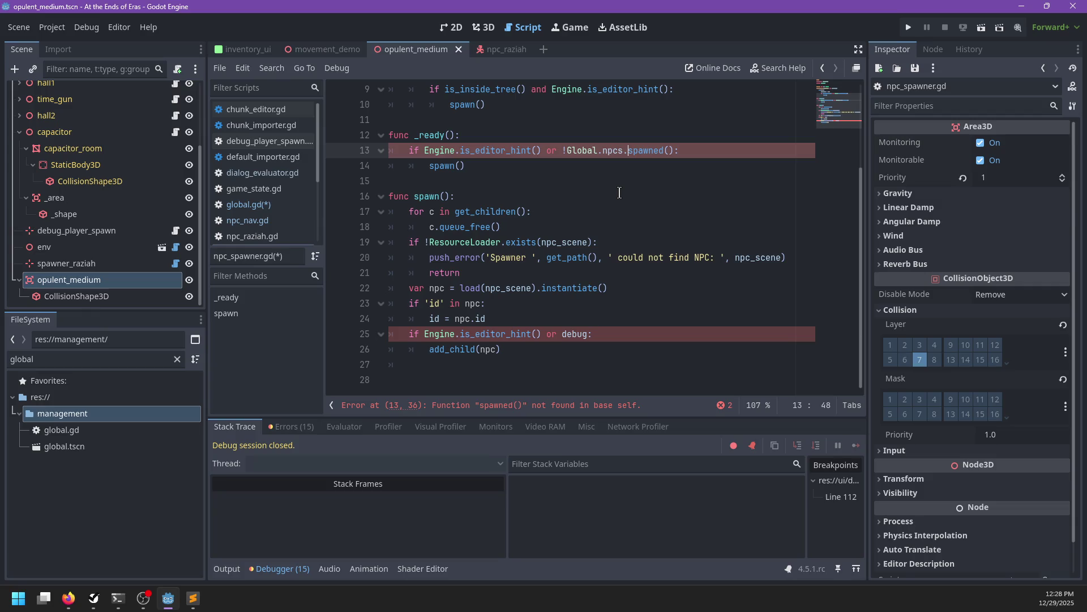
pyautogui.press('End')
pyautogui.press('Left')
pyautogui.press('Left')
pyautogui.write('id')
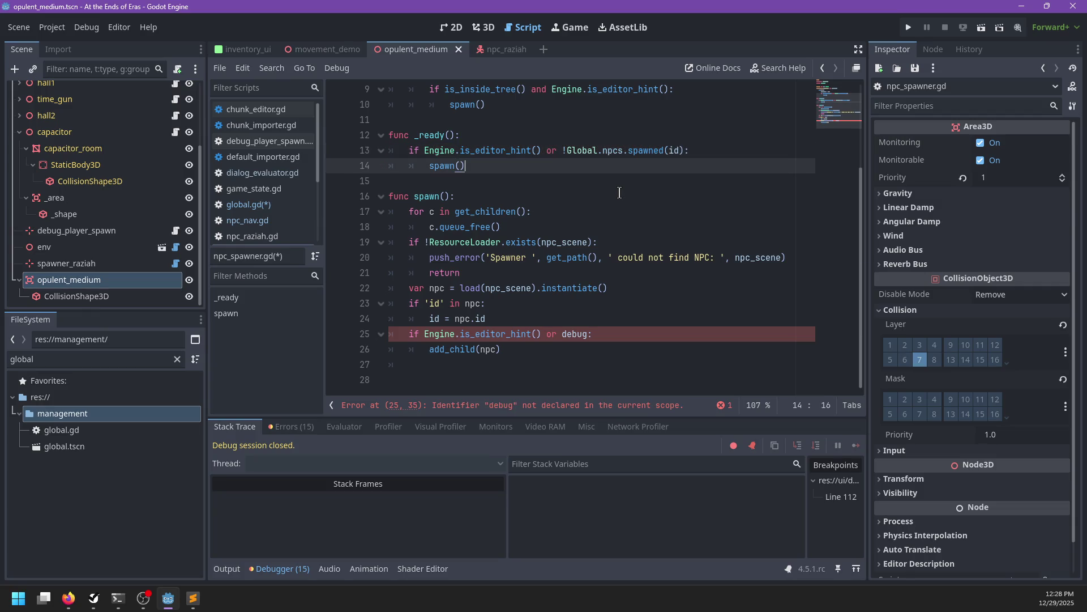
pyautogui.click(507, 365)
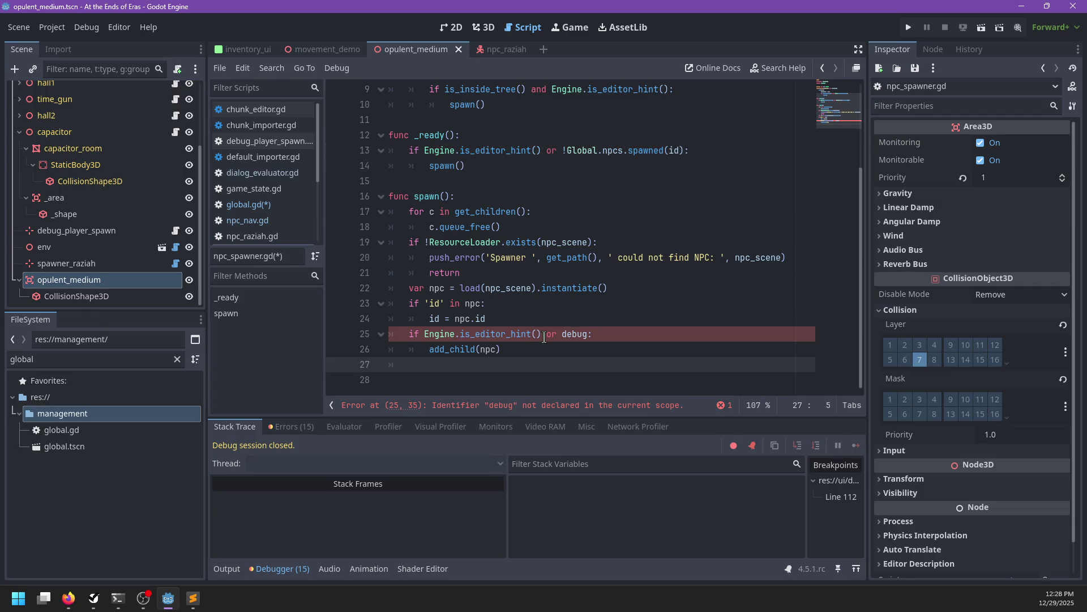
# Add an else: branch calling Global.npcs.mark_spawned(id), and delete debug from line 25
pyautogui.write('else:')
pyautogui.press('Return')
pyautogui.write('Global.n')
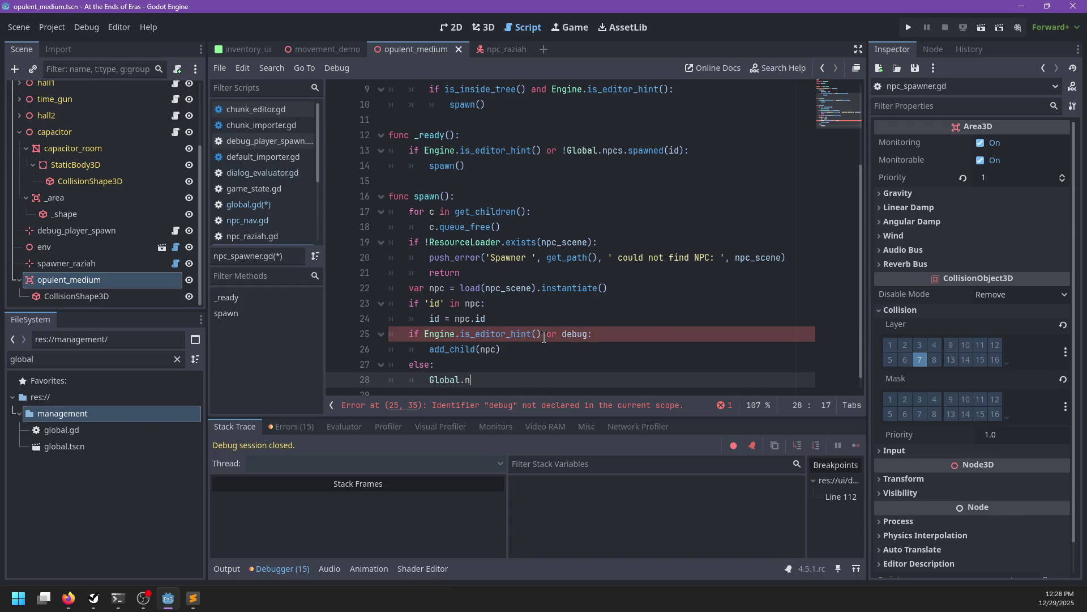
pyautogui.write('pcs.mark_sp')
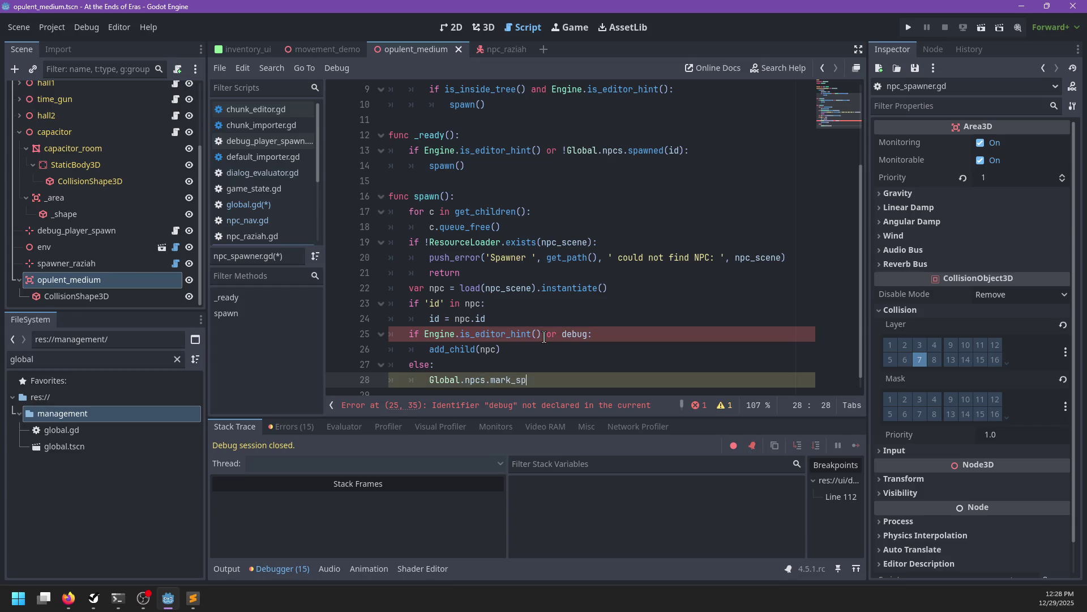
pyautogui.write('awned(id)')
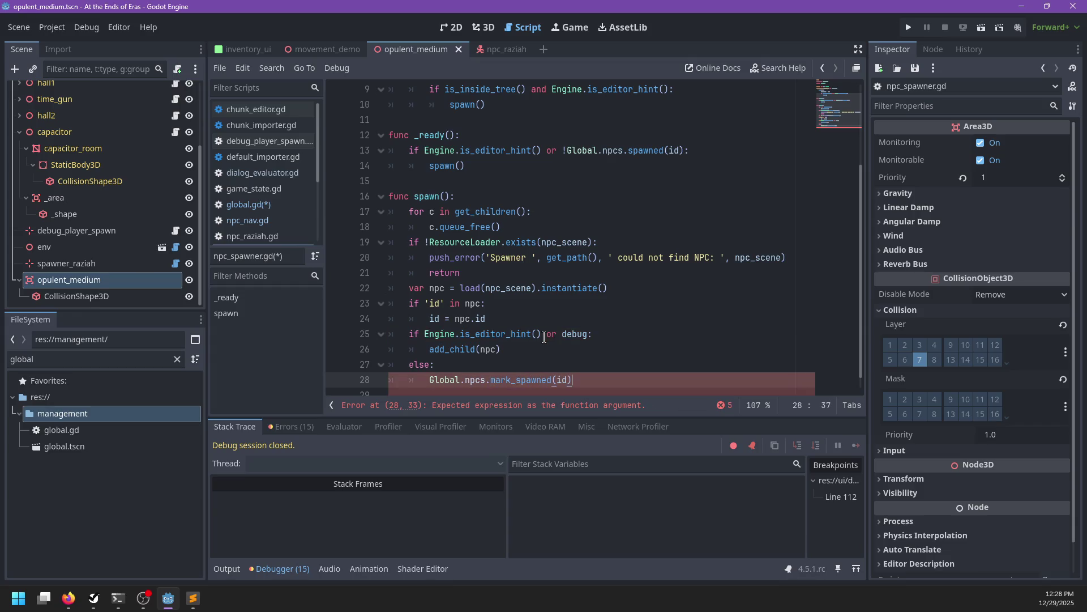
pyautogui.scroll(-1, 527, 323)
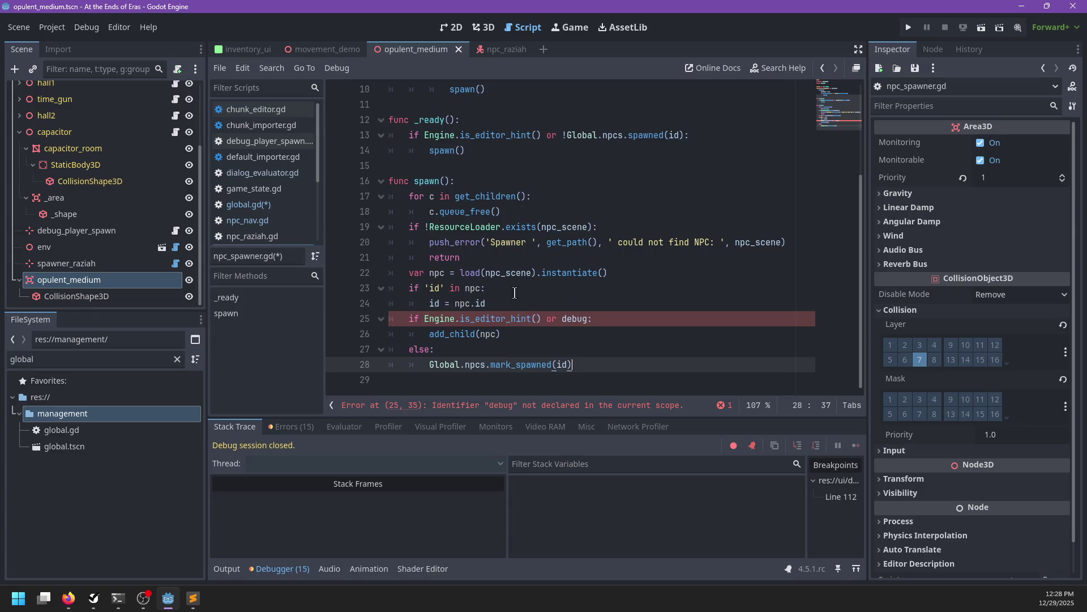
pyautogui.doubleClick(578, 318)
pyautogui.press('BackSpace')
pyautogui.press('BackSpace')
pyautogui.press('BackSpace')
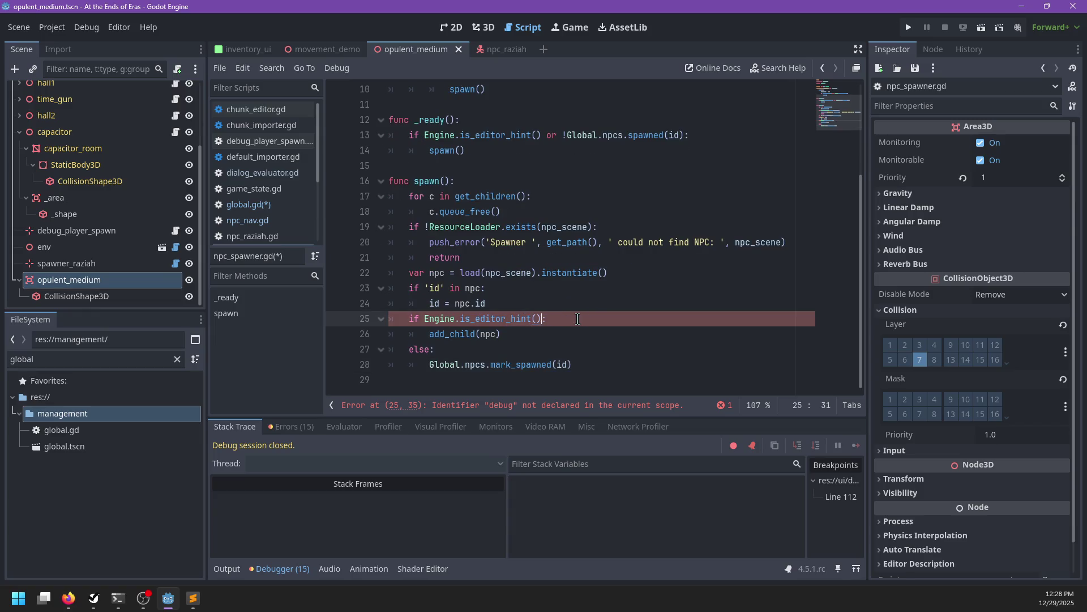
# Add get_tree().current_scene.add_child(npc) inside the else branch
pyautogui.click(585, 363)
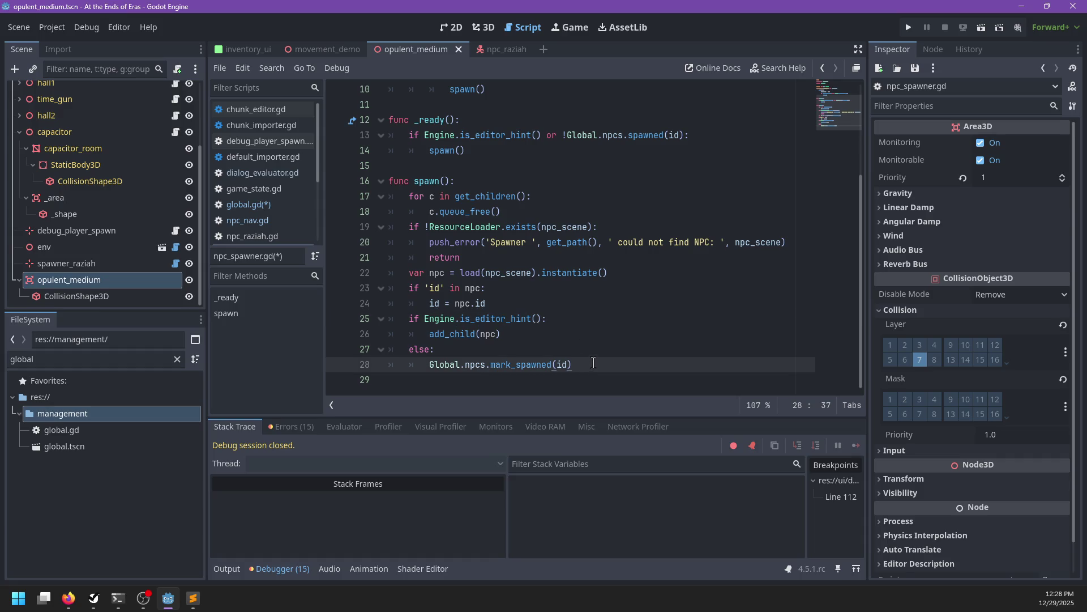
pyautogui.press('Return')
pyautogui.write('get_tre')
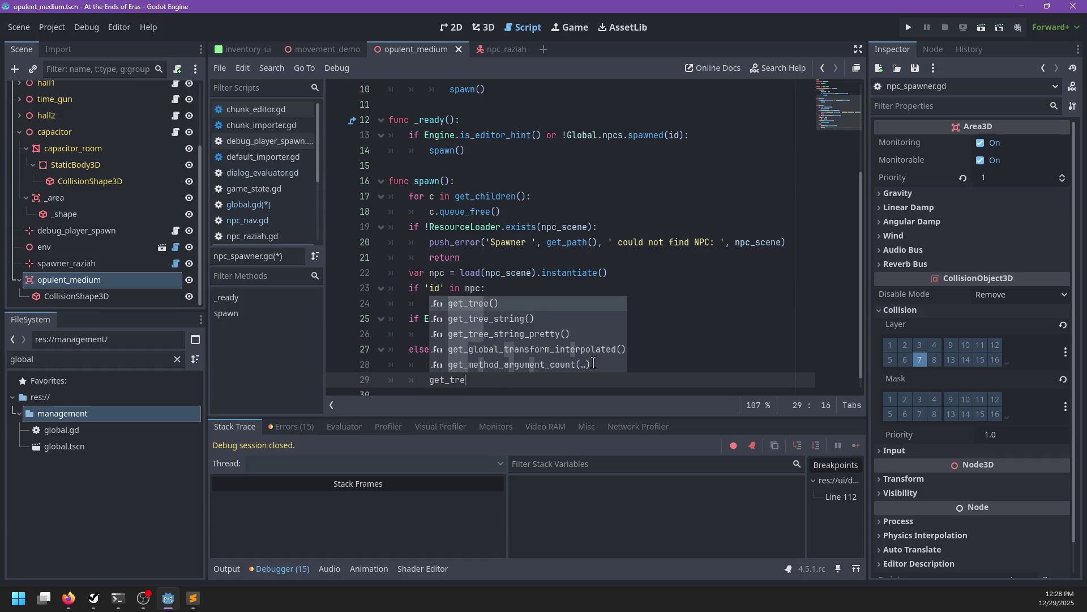
pyautogui.press('Return')
pyautogui.write('.curr')
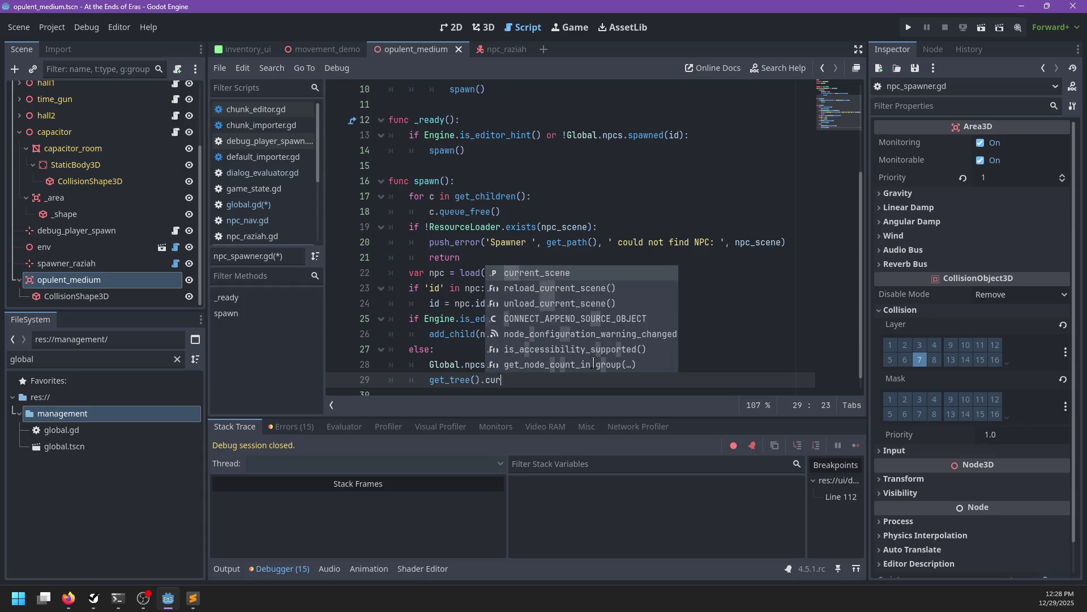
pyautogui.press('Return')
pyautogui.write('.add_child')
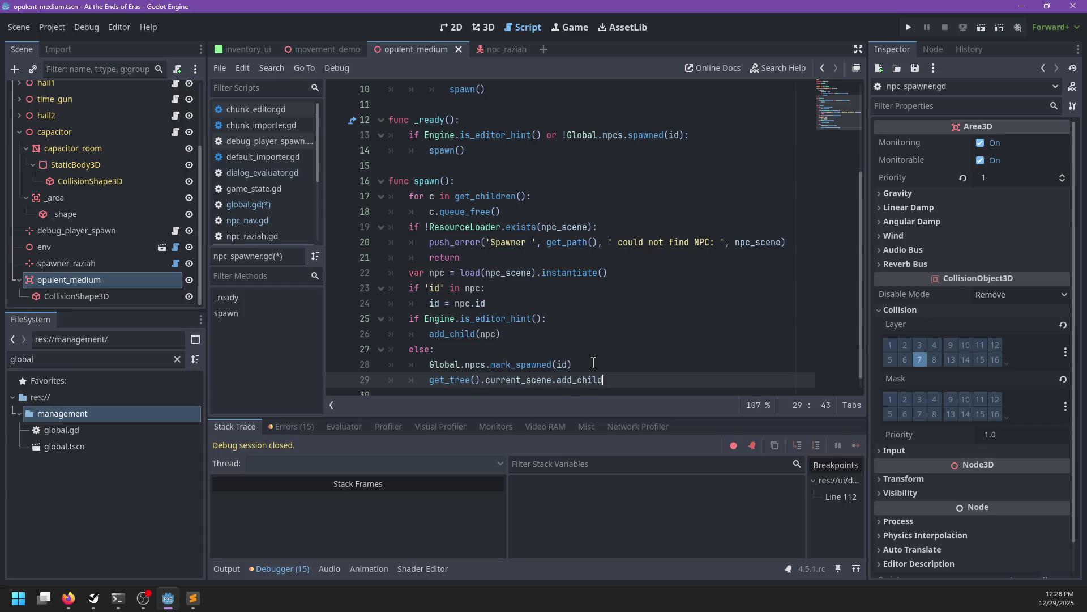
pyautogui.write('(npc)')
pyautogui.scroll(-1, 453, 365)
pyautogui.click(428, 365)
pyautogui.press('BackSpace')
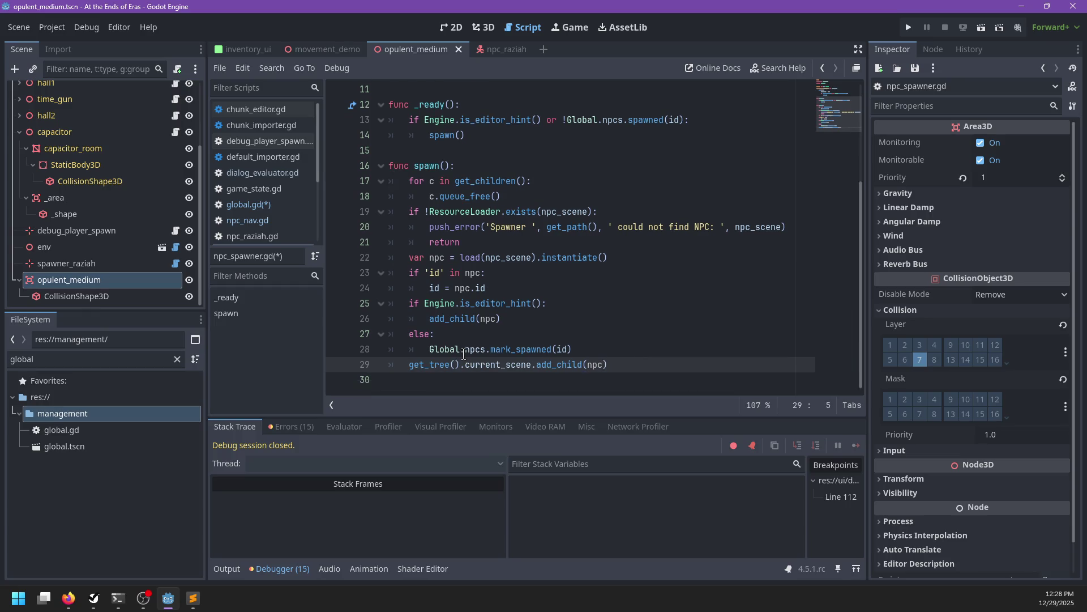
pyautogui.press('Tab')
pyautogui.doubleClick(461, 319)
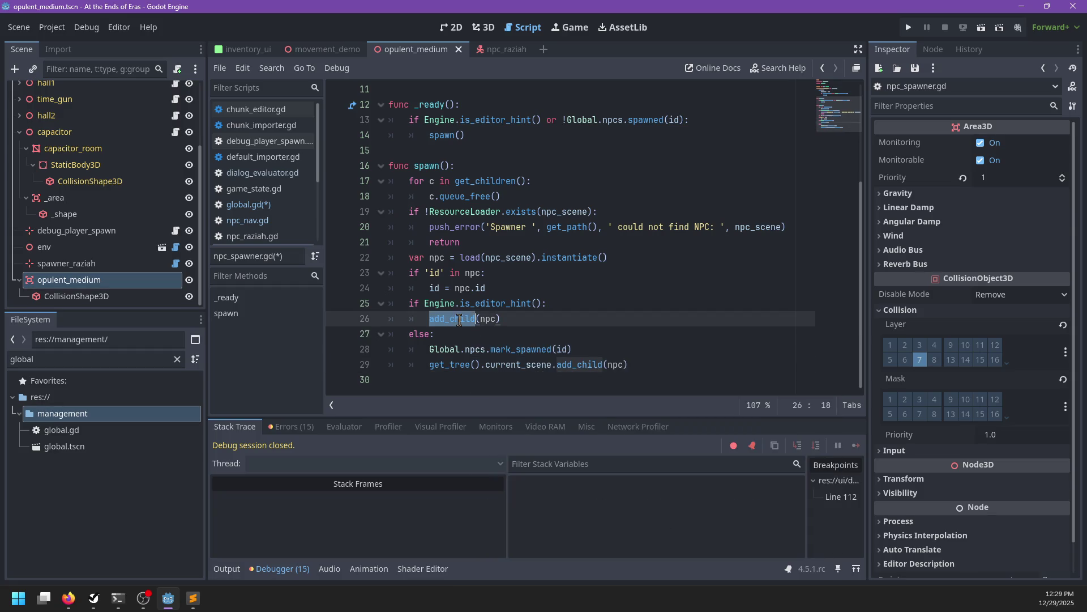
pyautogui.moveTo(461, 315)
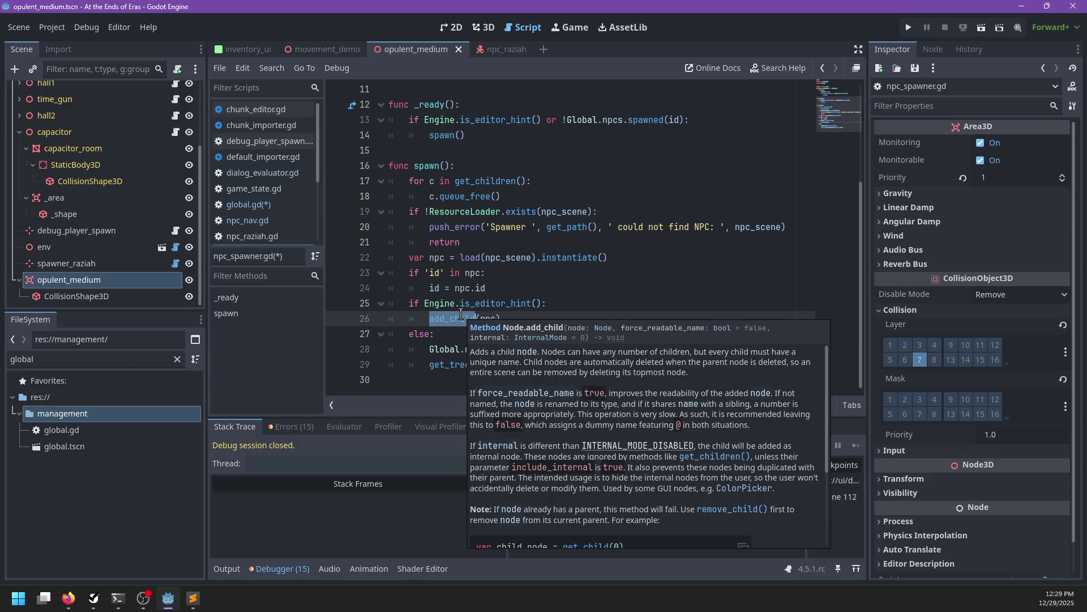
# Add npc.global_transform = global_transform to the else branch and save
pyautogui.click(630, 365)
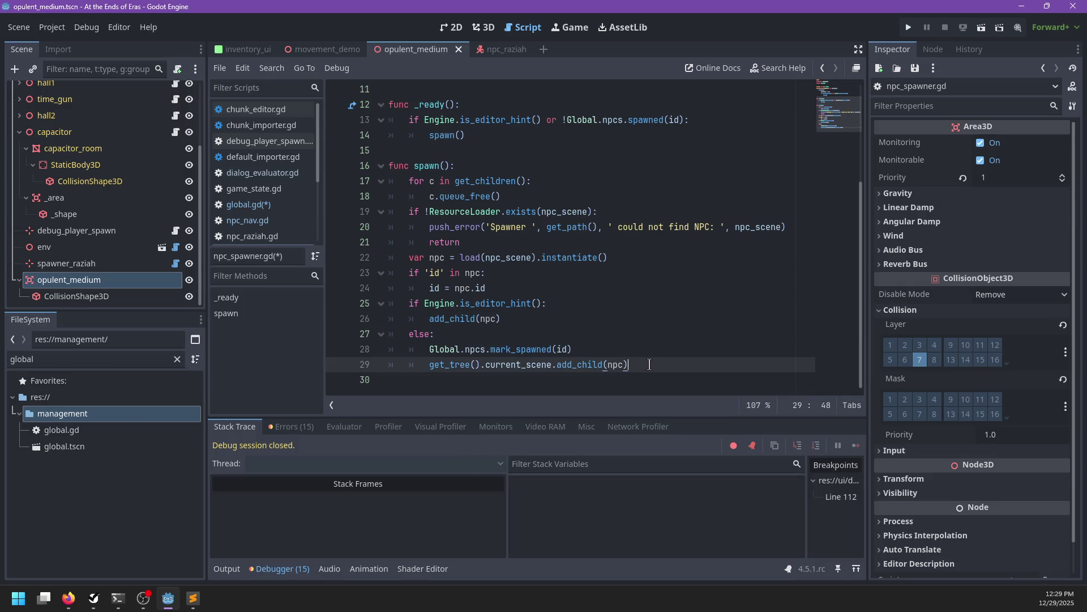
pyautogui.press('Return')
pyautogui.write('npc')
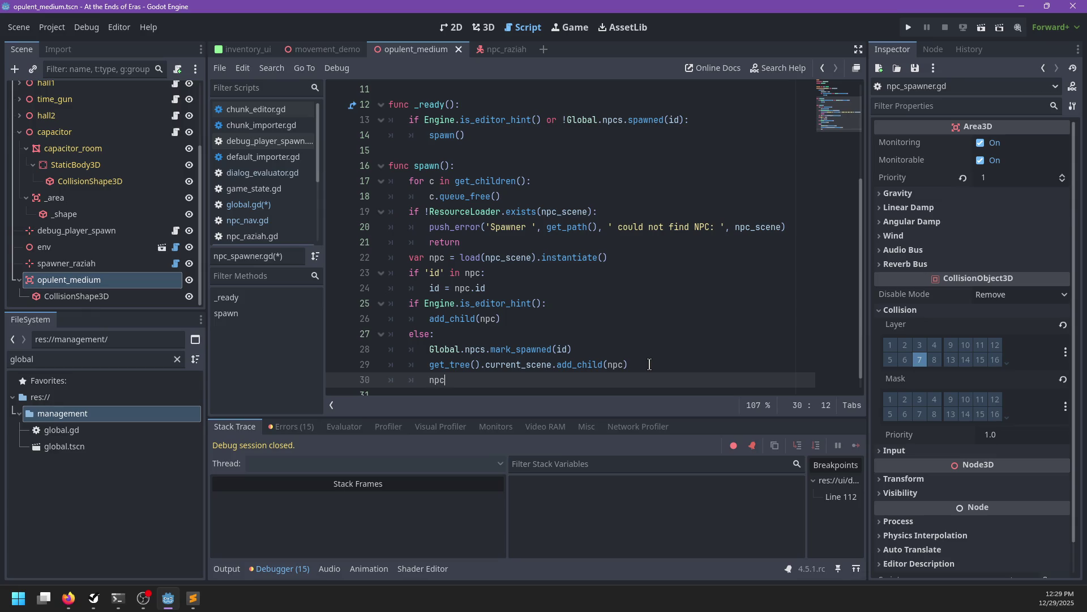
pyautogui.write('.global')
pyautogui.write('_transform =-')
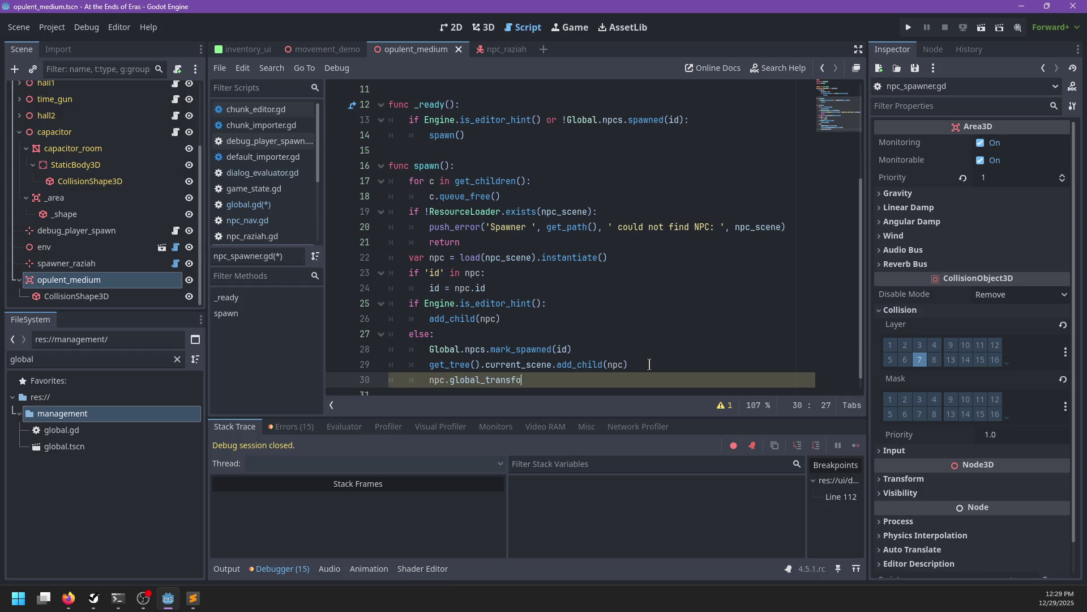
pyautogui.press('BackSpace')
pyautogui.write('global_transform')
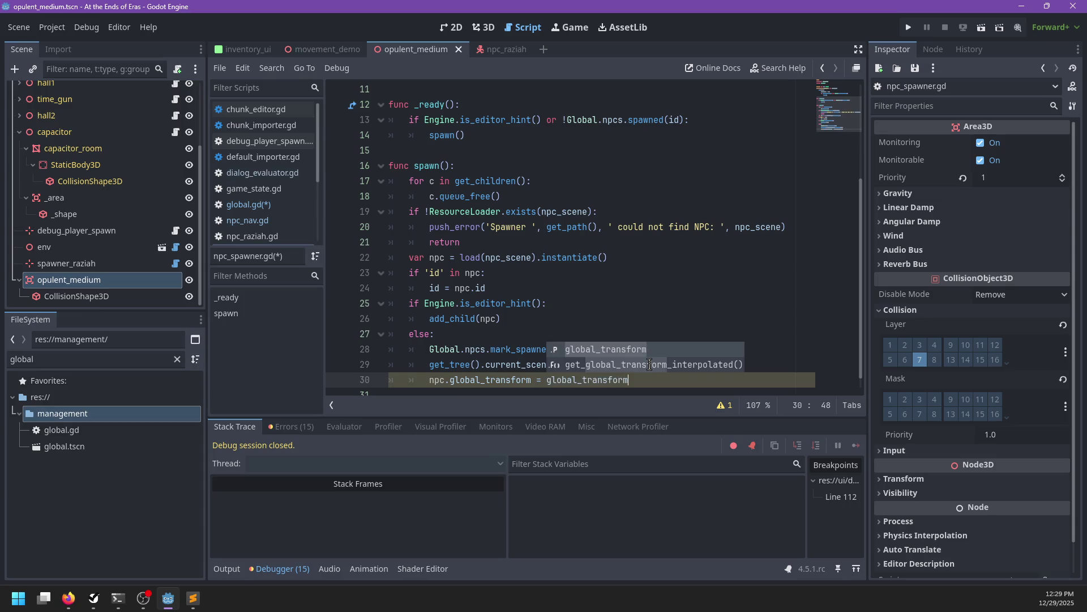
pyautogui.press('Escape')
pyautogui.hotkey('ctrl', 's')
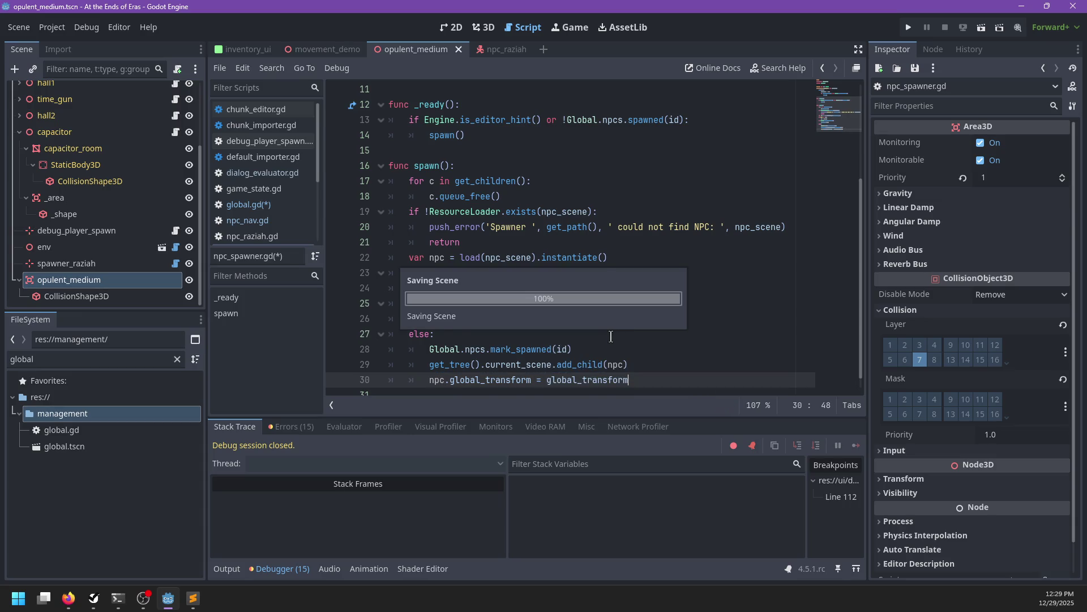